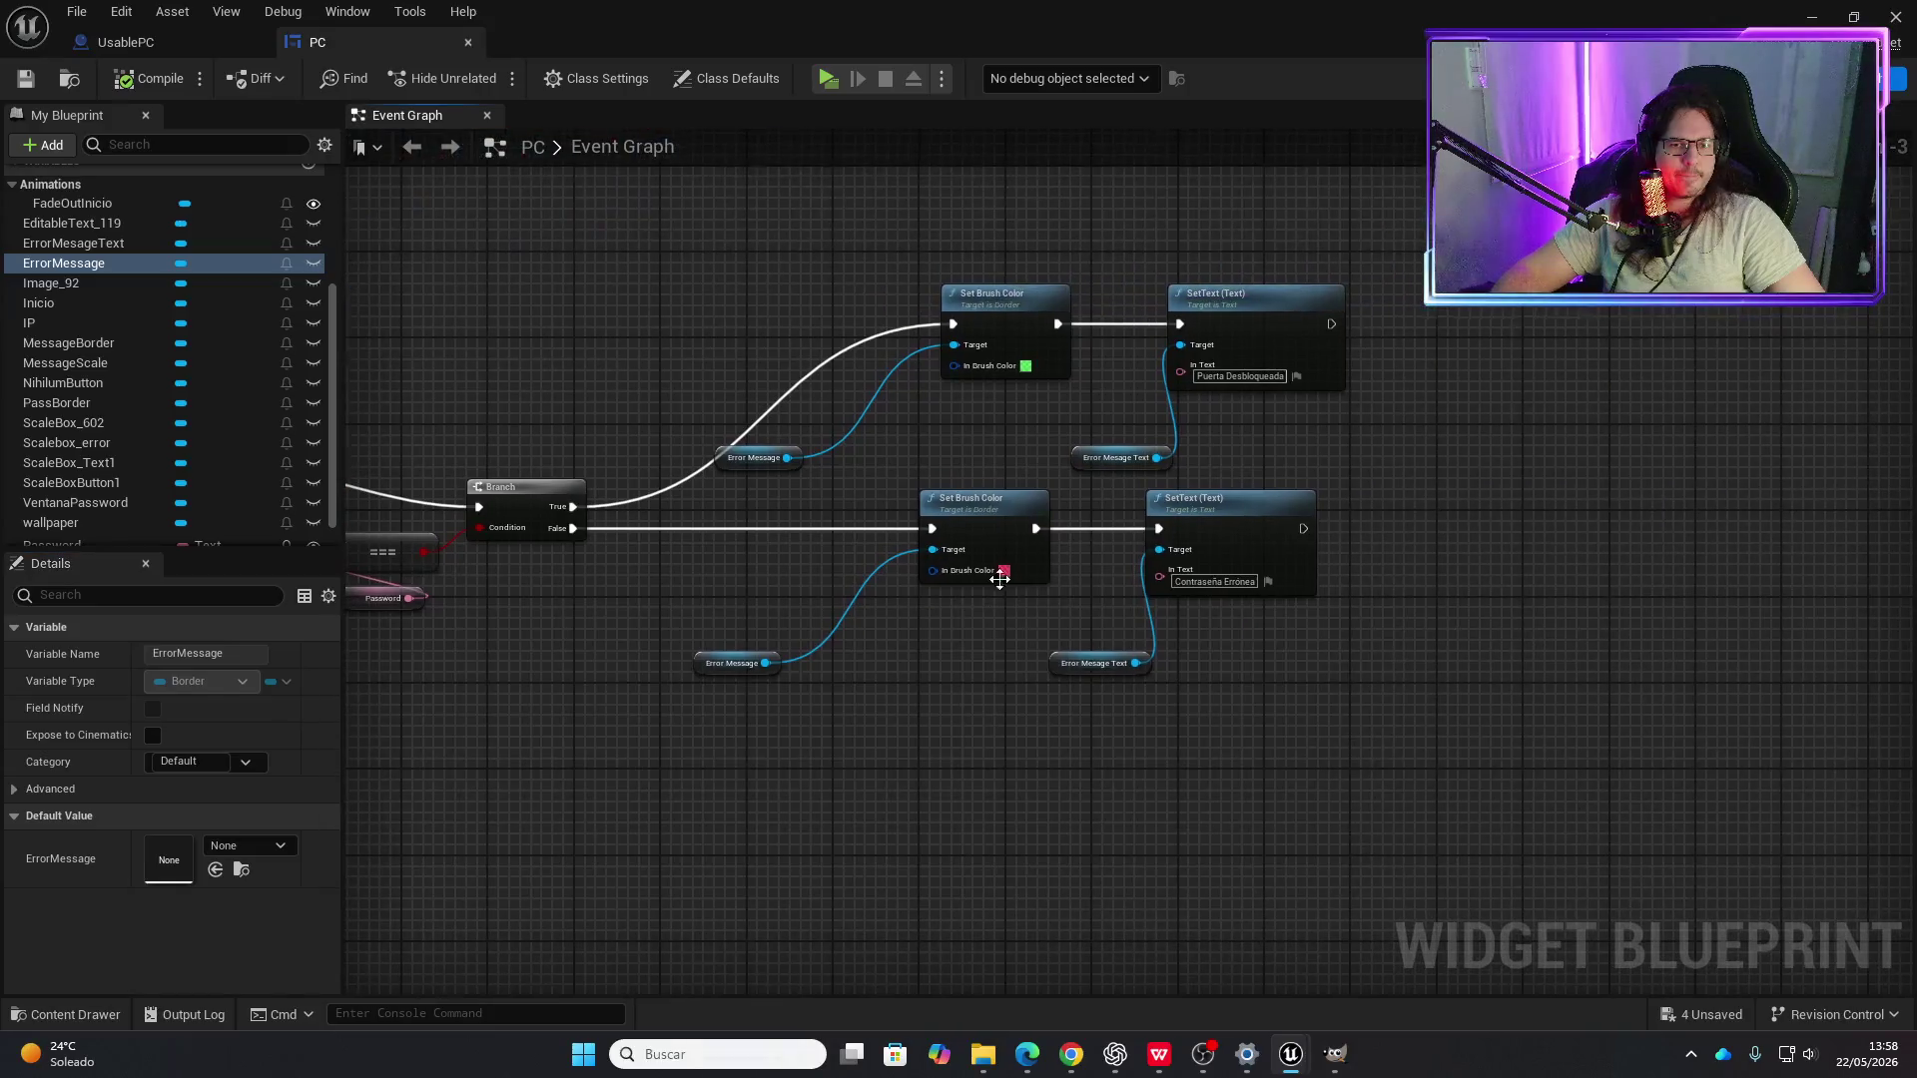
Step: Make the success green brush colour in the PC graph fully opaque (alpha 1.0)
click(1025, 366)
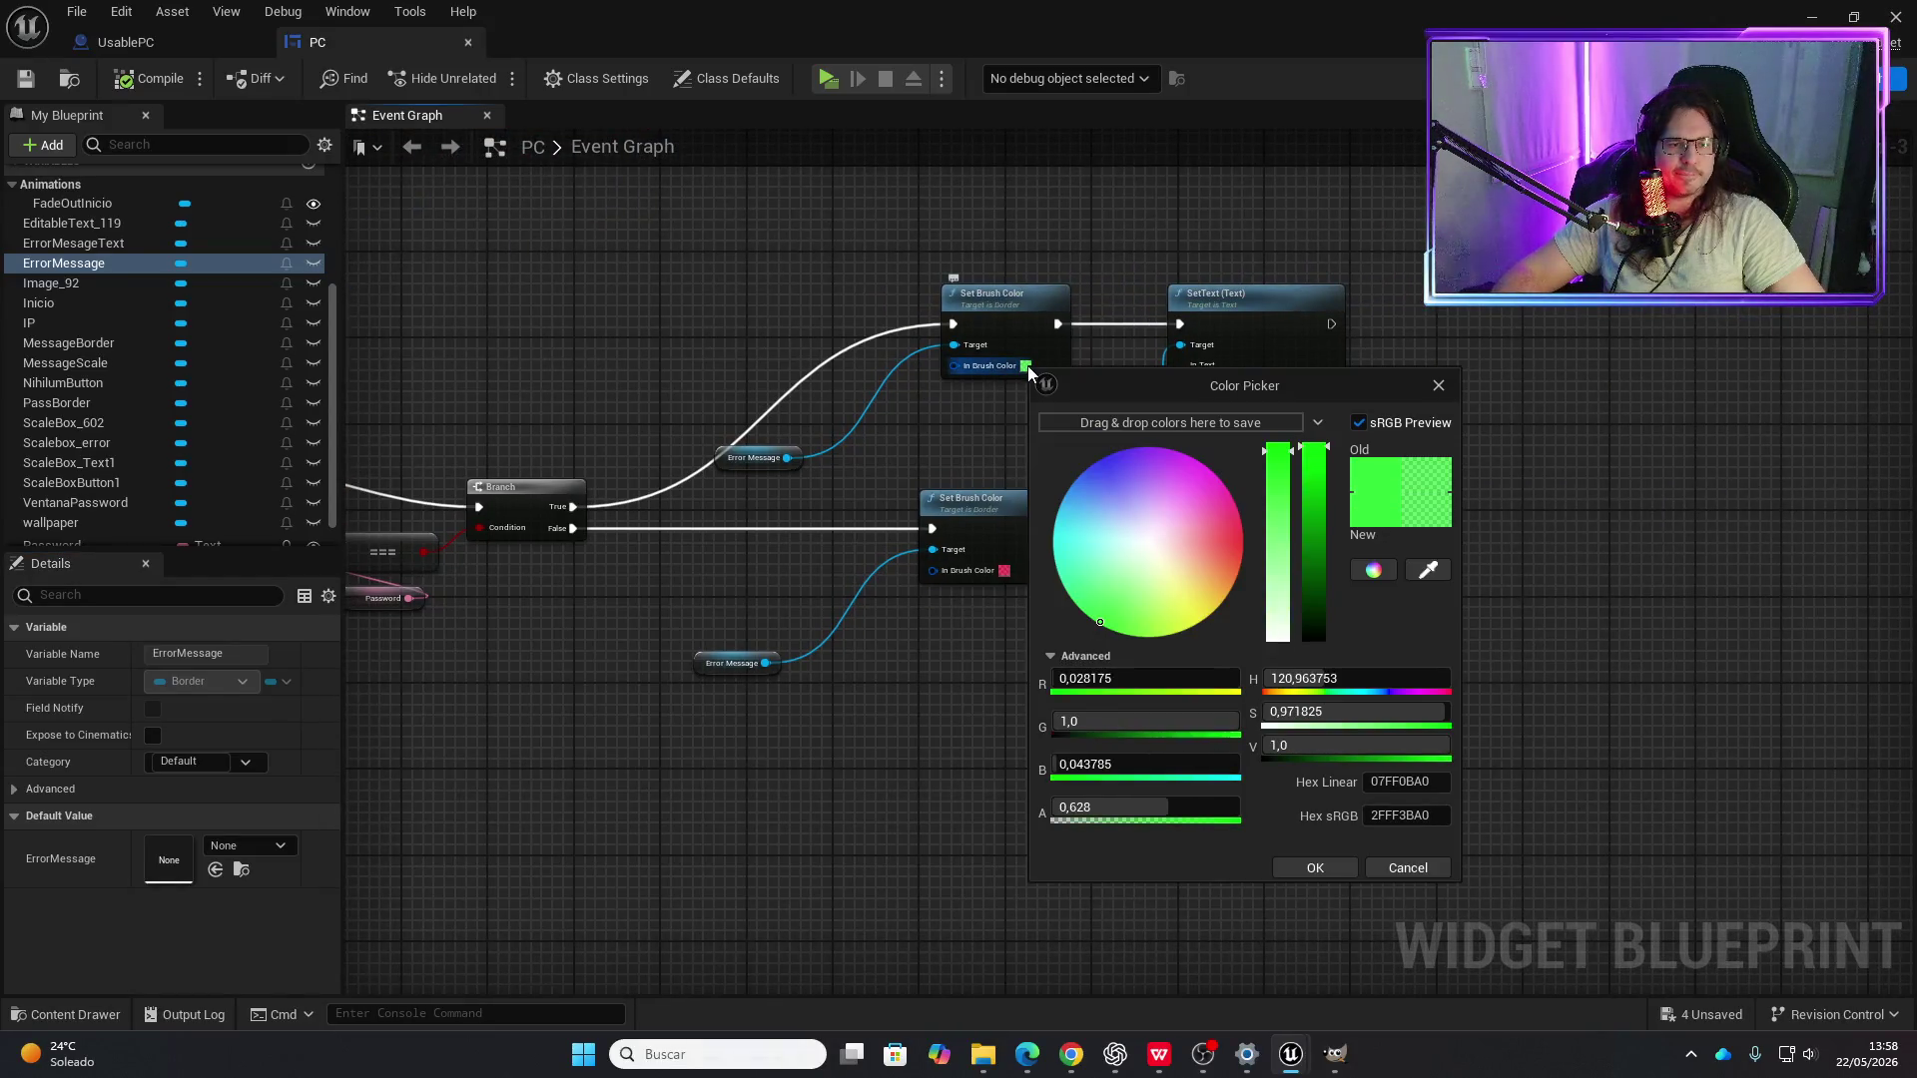
drag(1160, 823, 1238, 821)
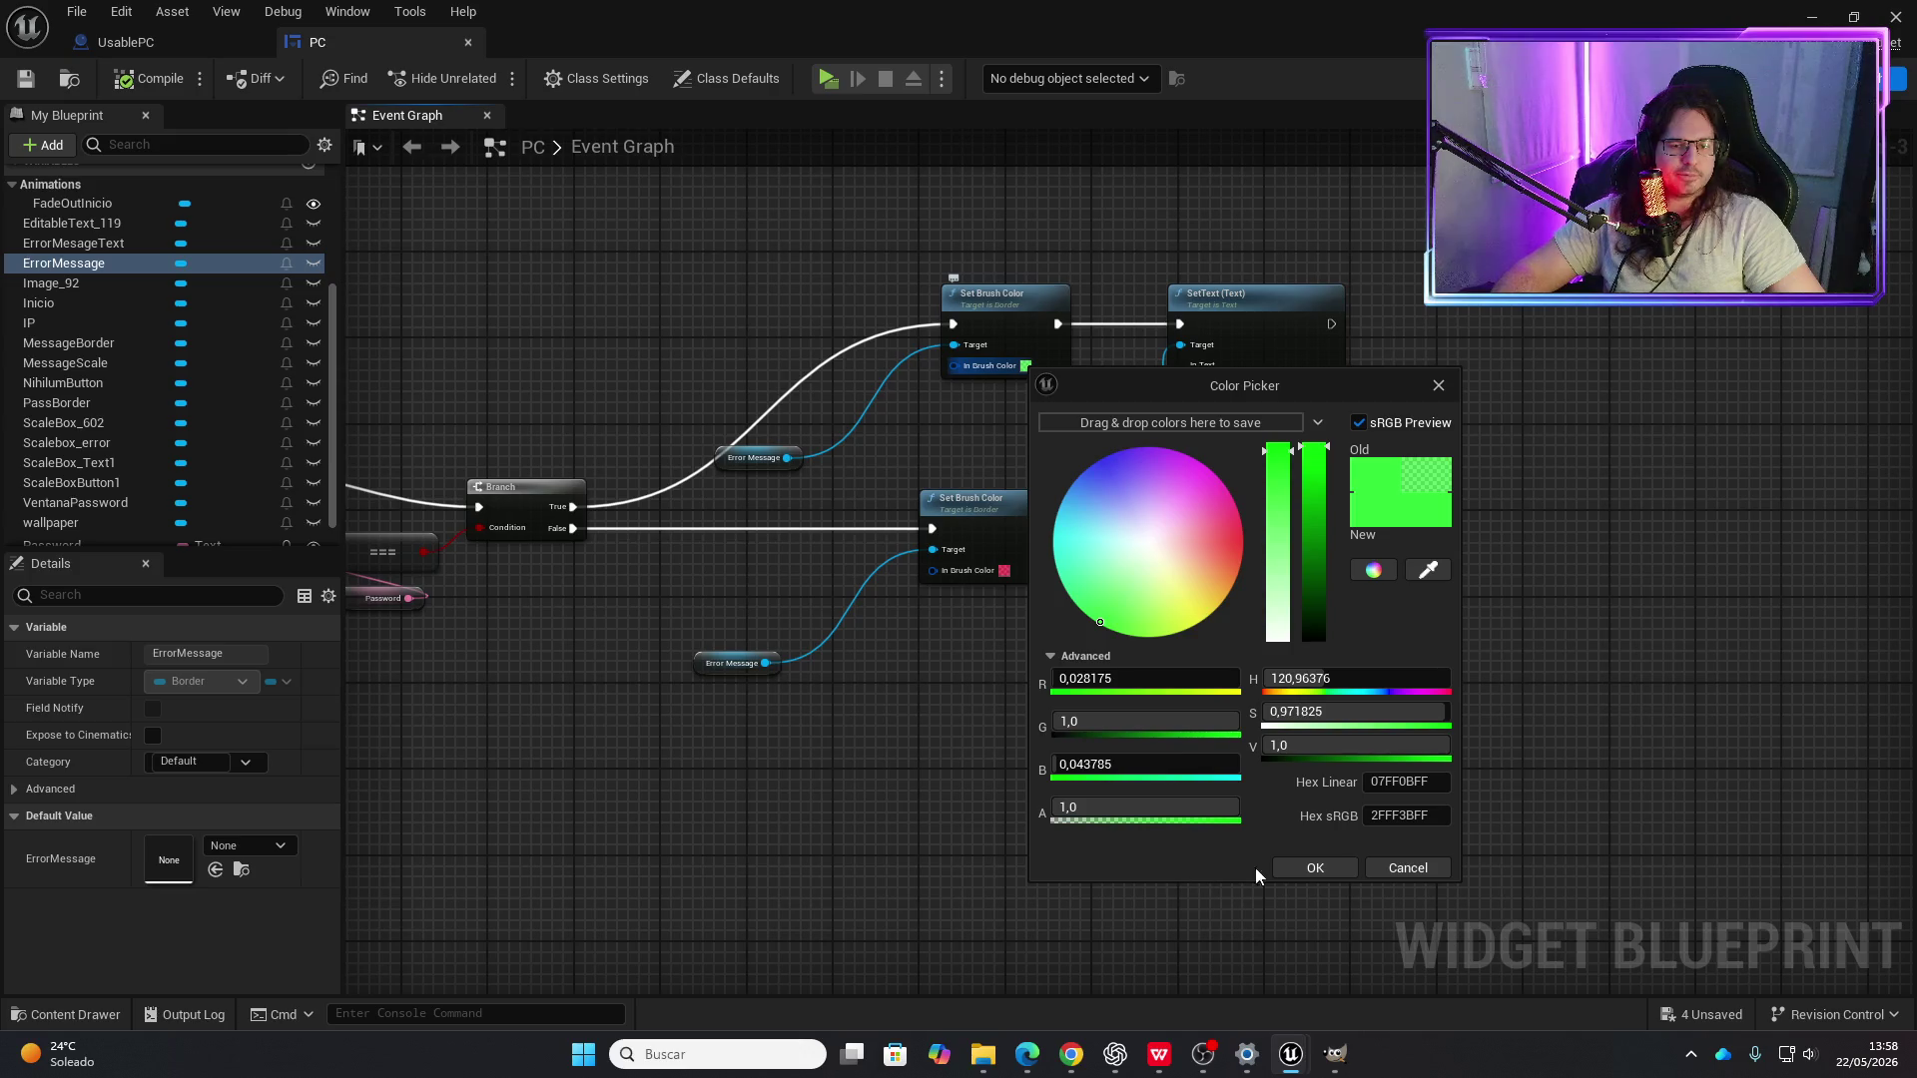
click(1288, 868)
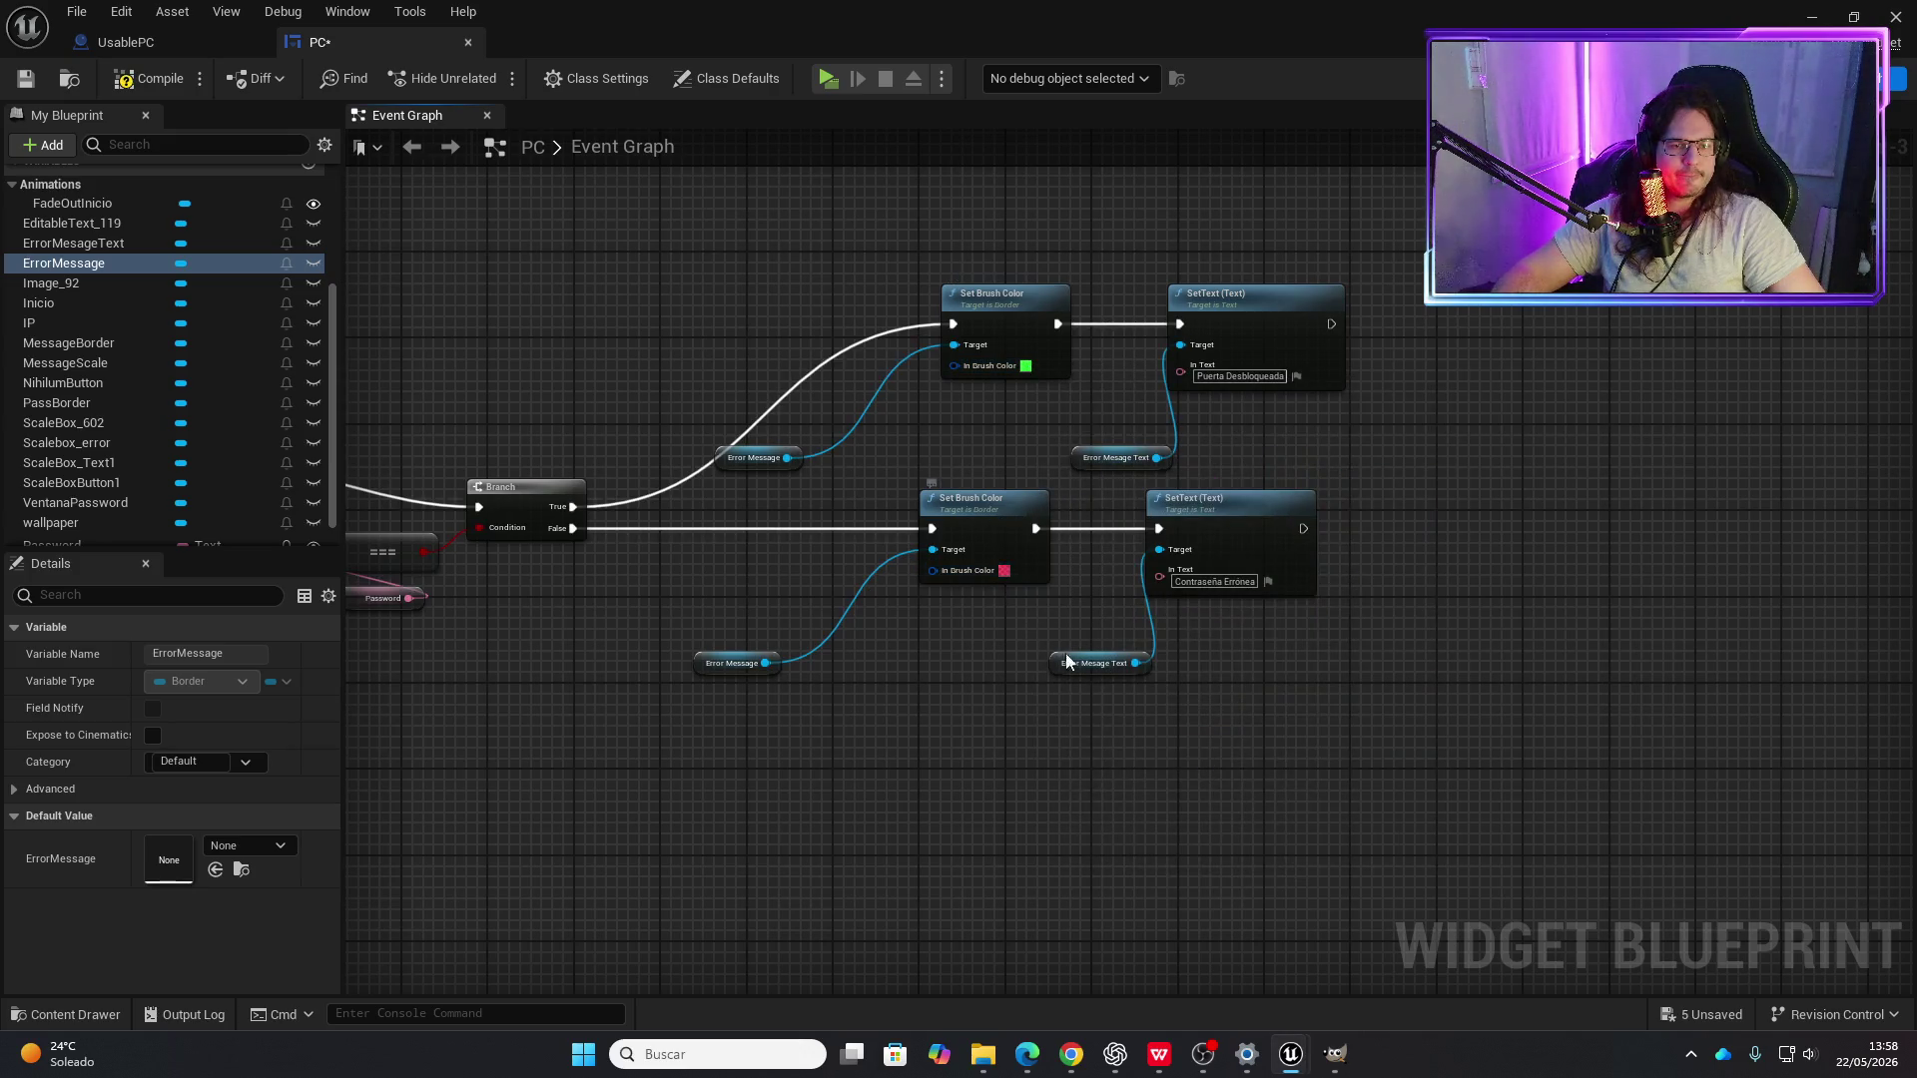
Step: Review the red error colour, leave it unchanged, and compile the widget blueprint
click(1005, 571)
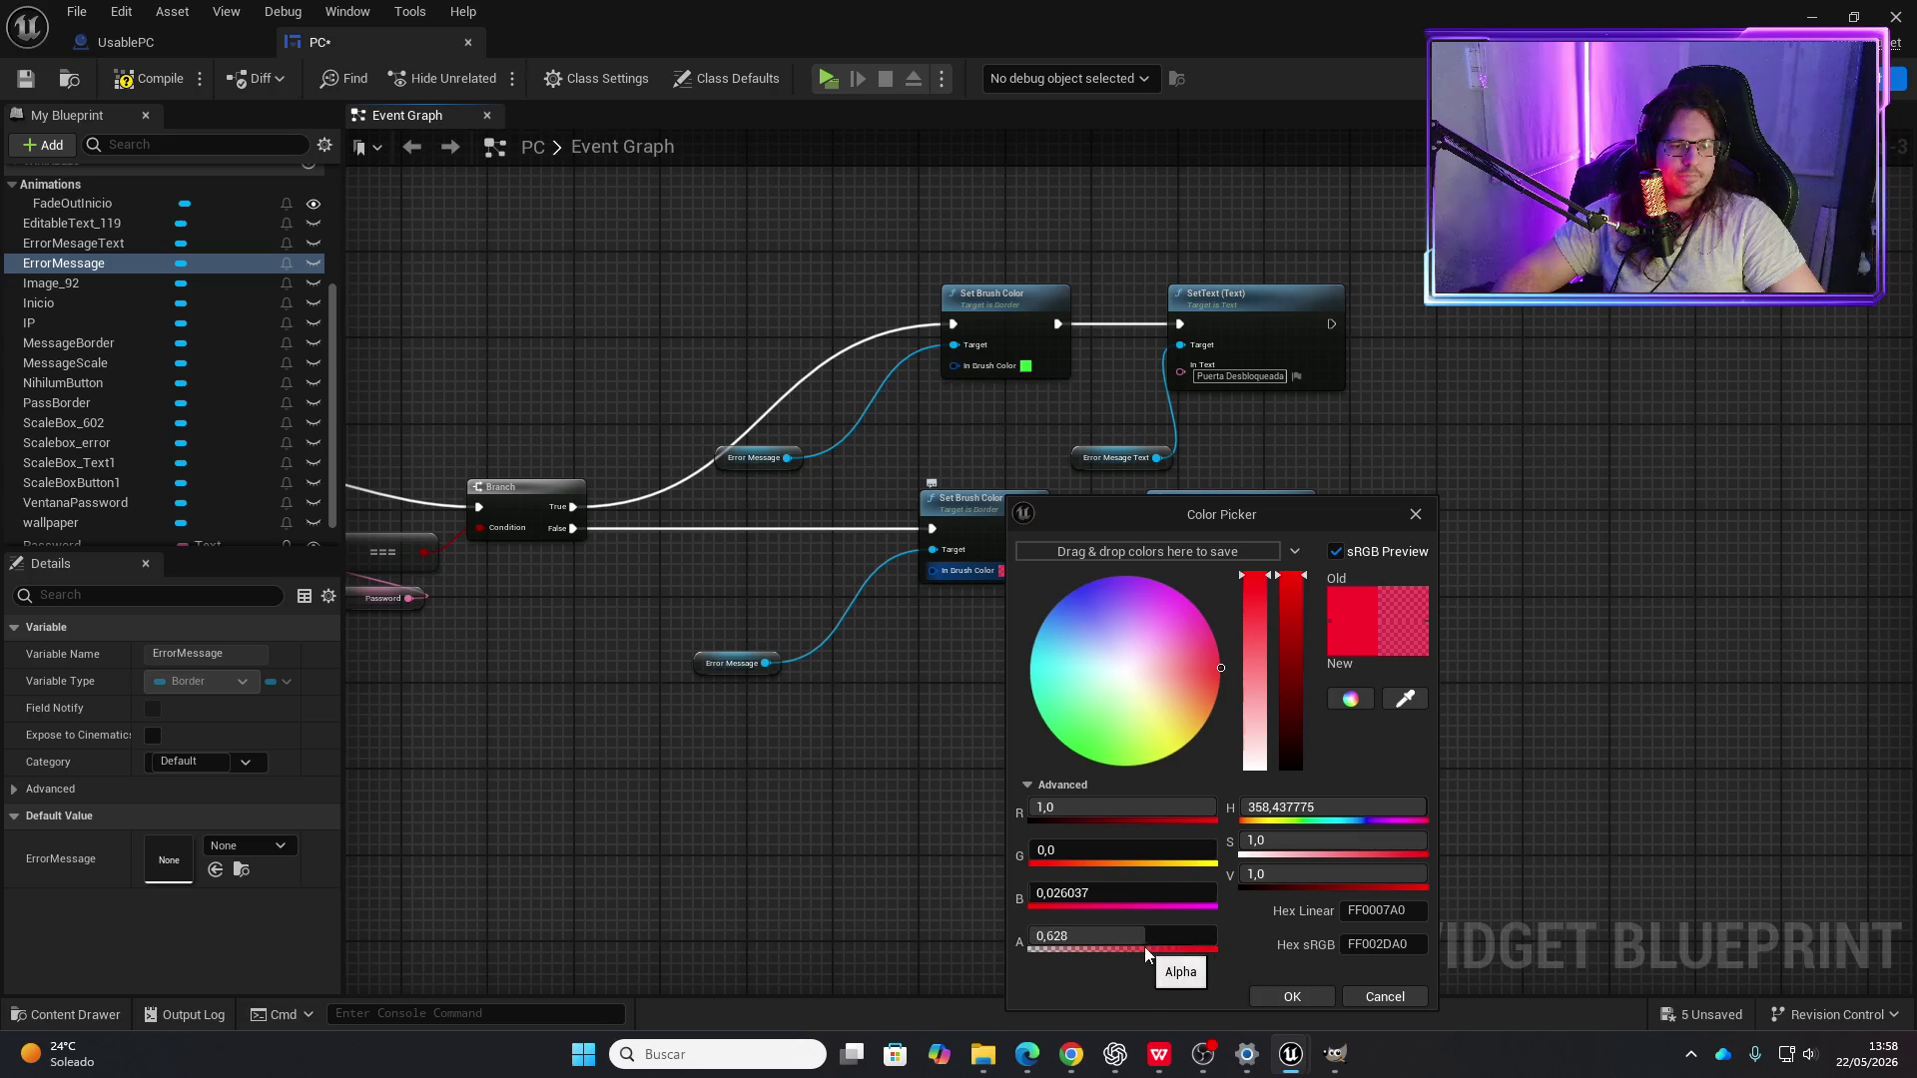
click(1303, 994)
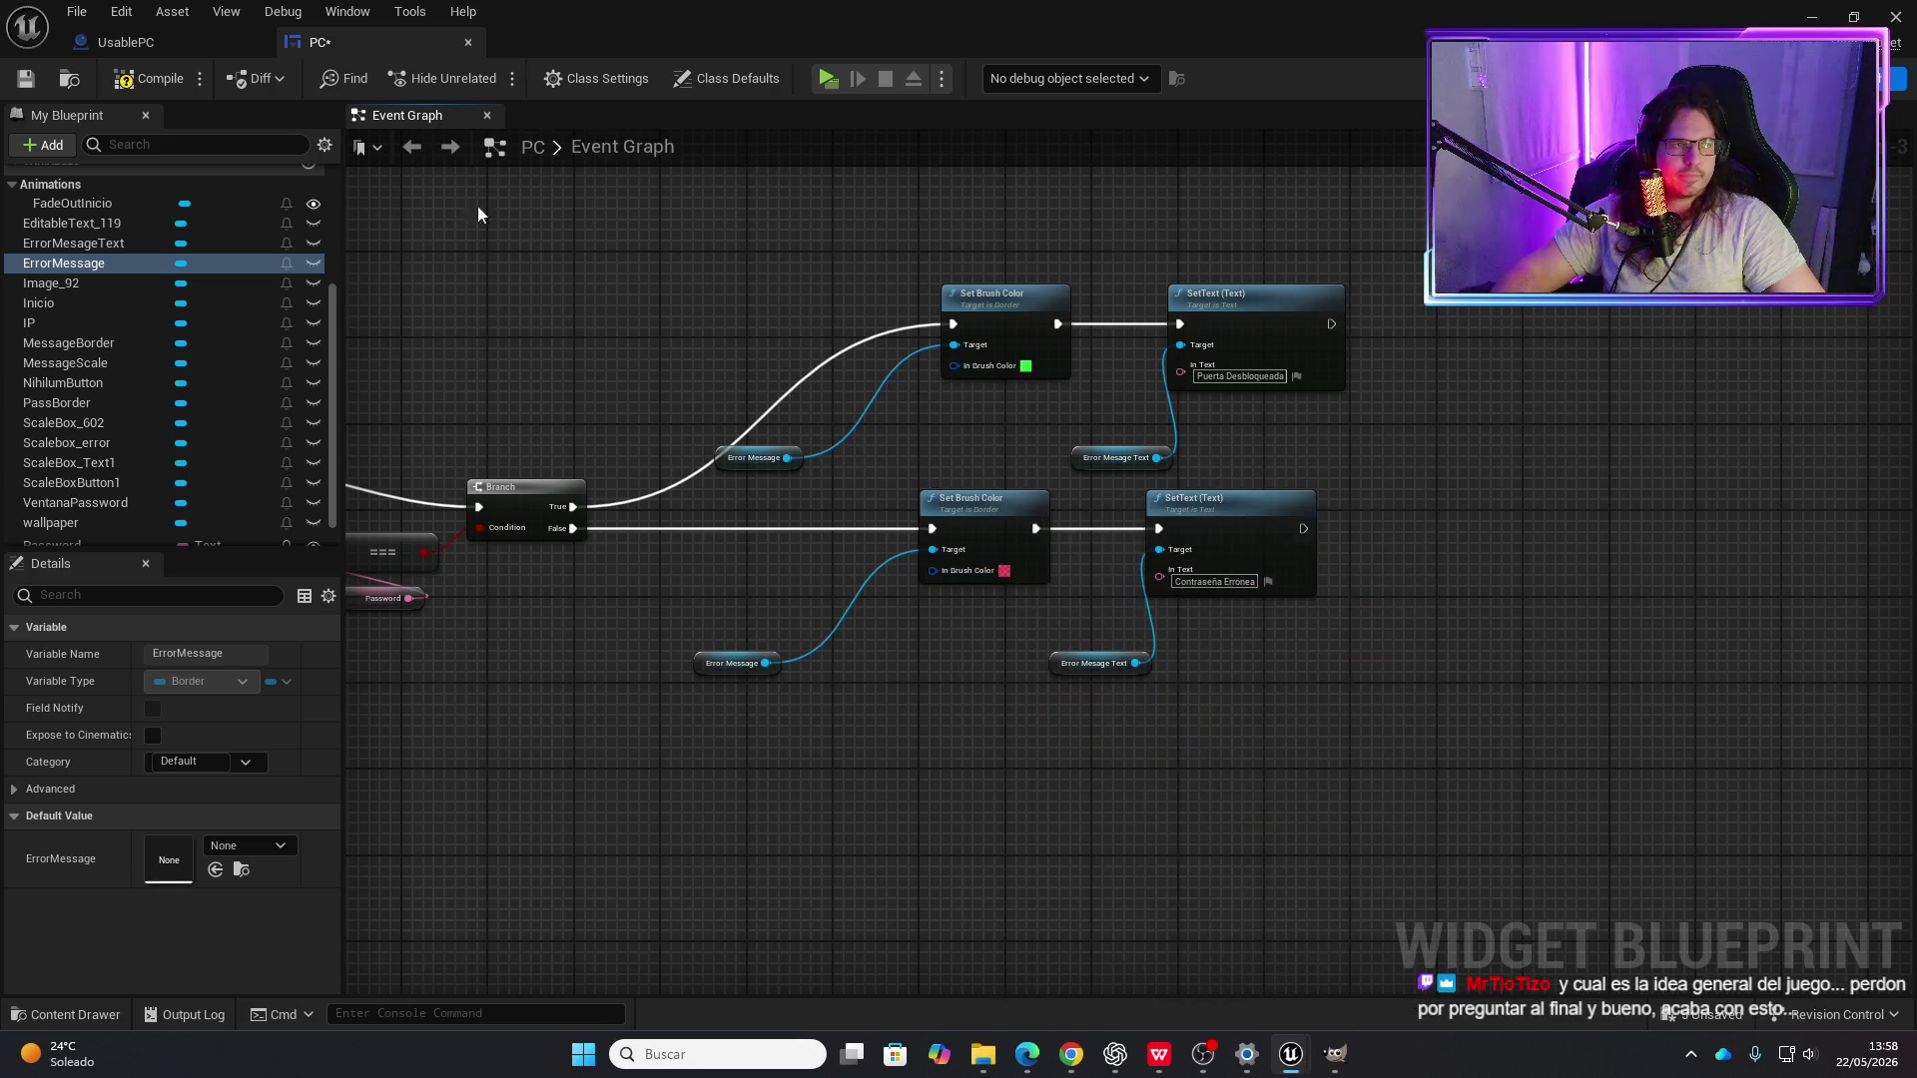
click(160, 85)
click(828, 78)
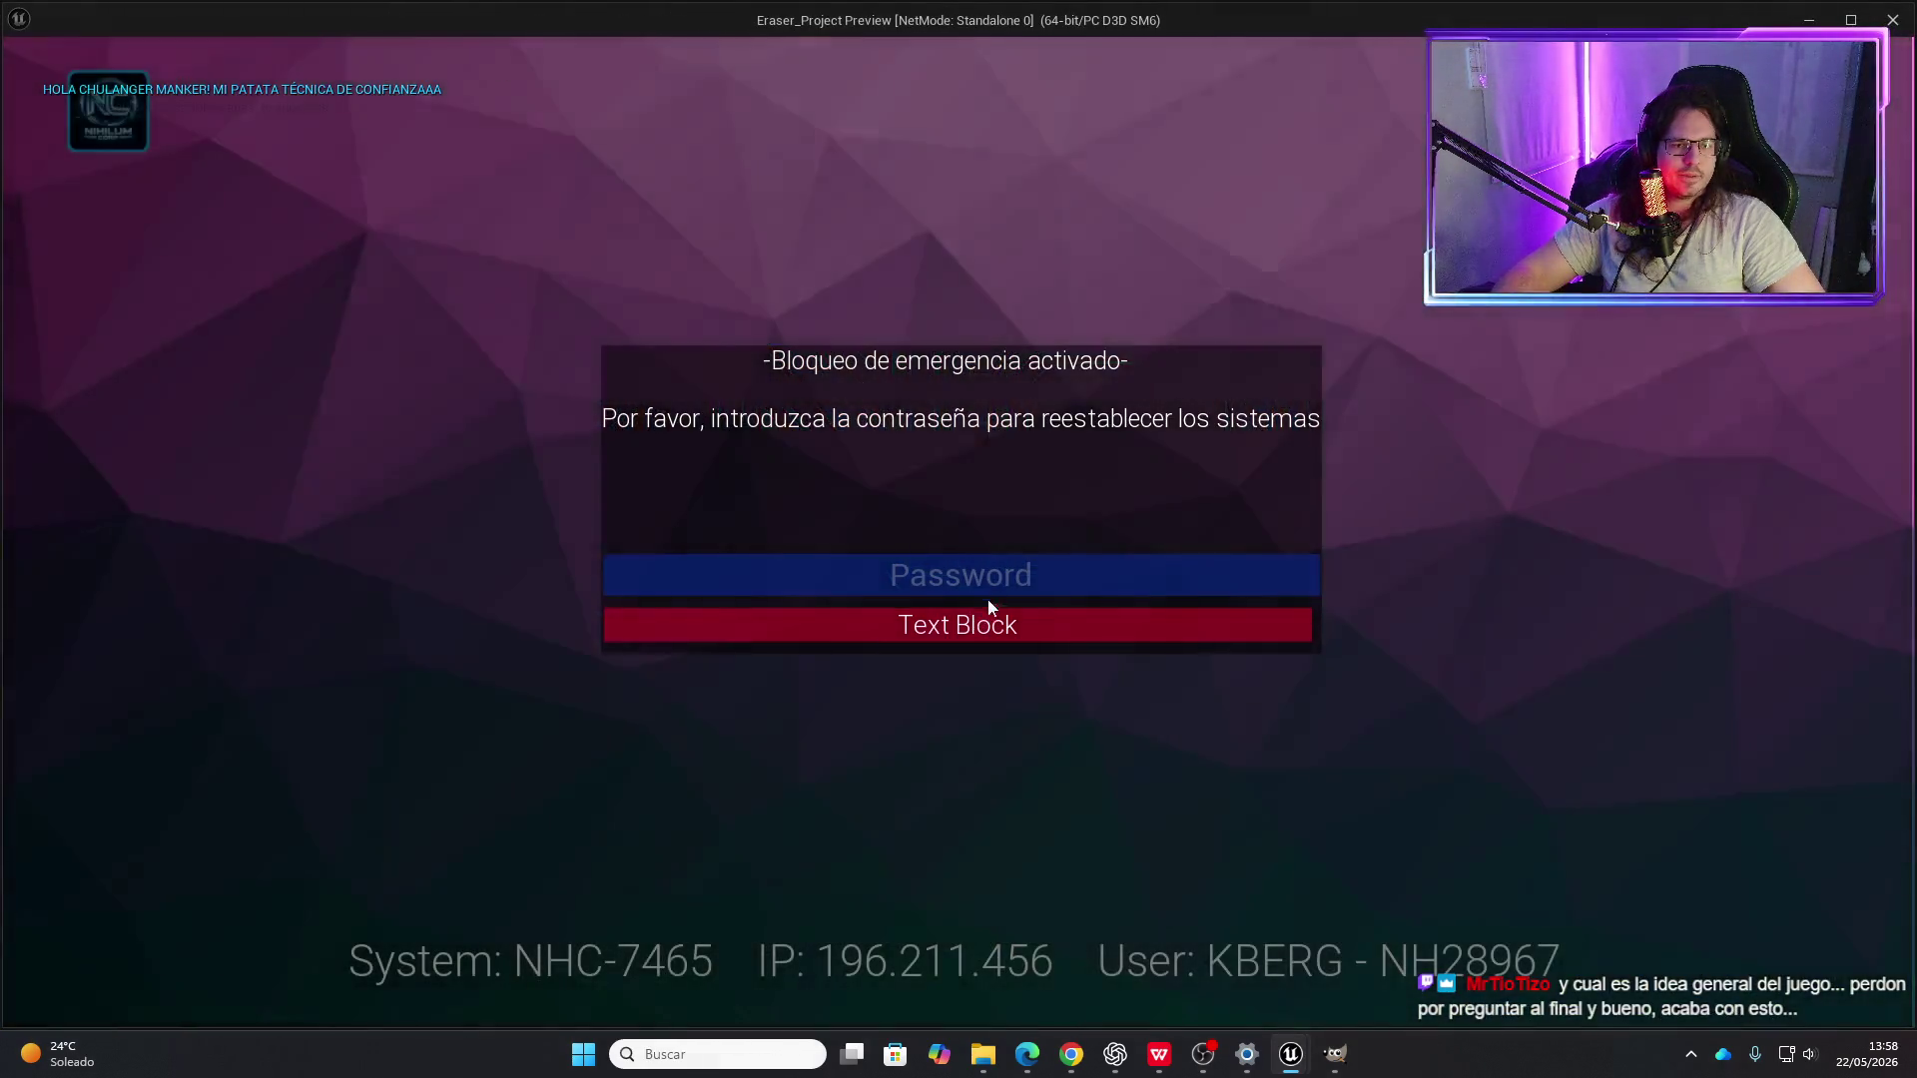
click(996, 587)
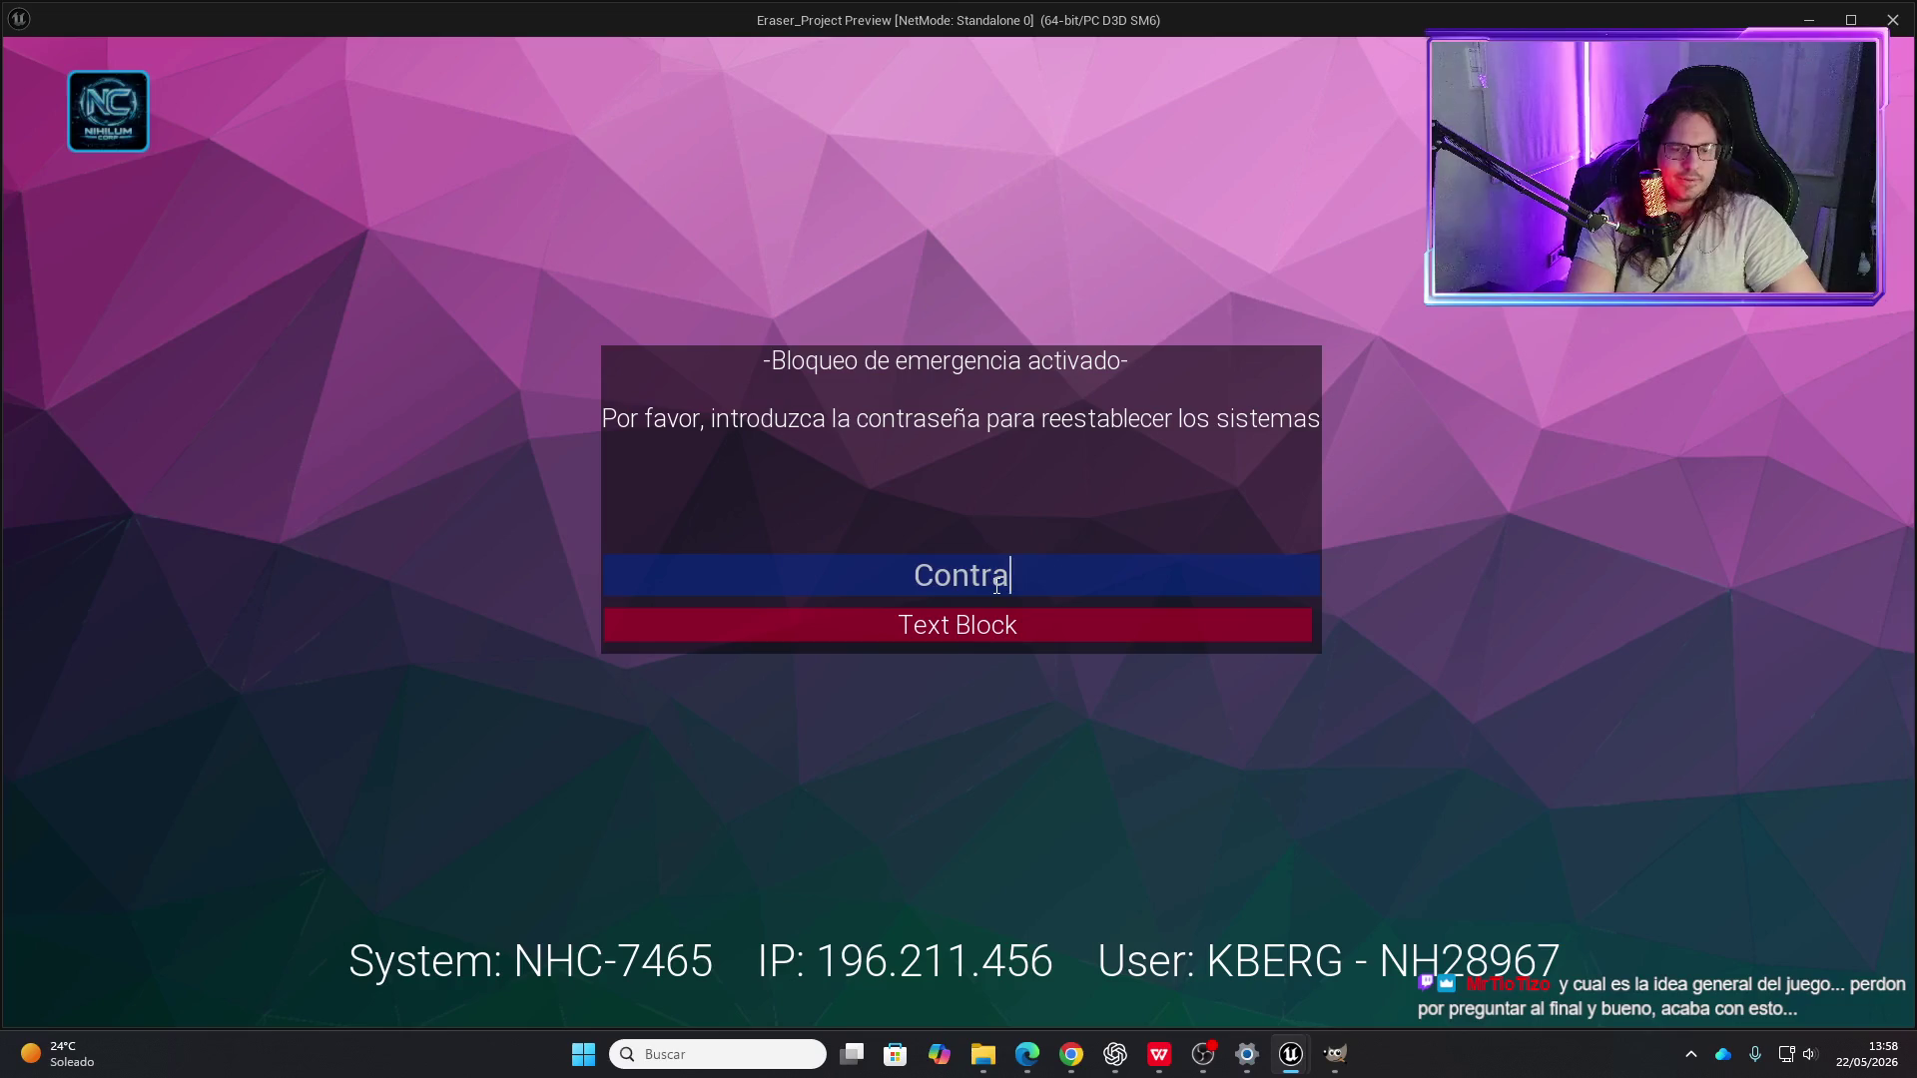
text(a)
key(Return)
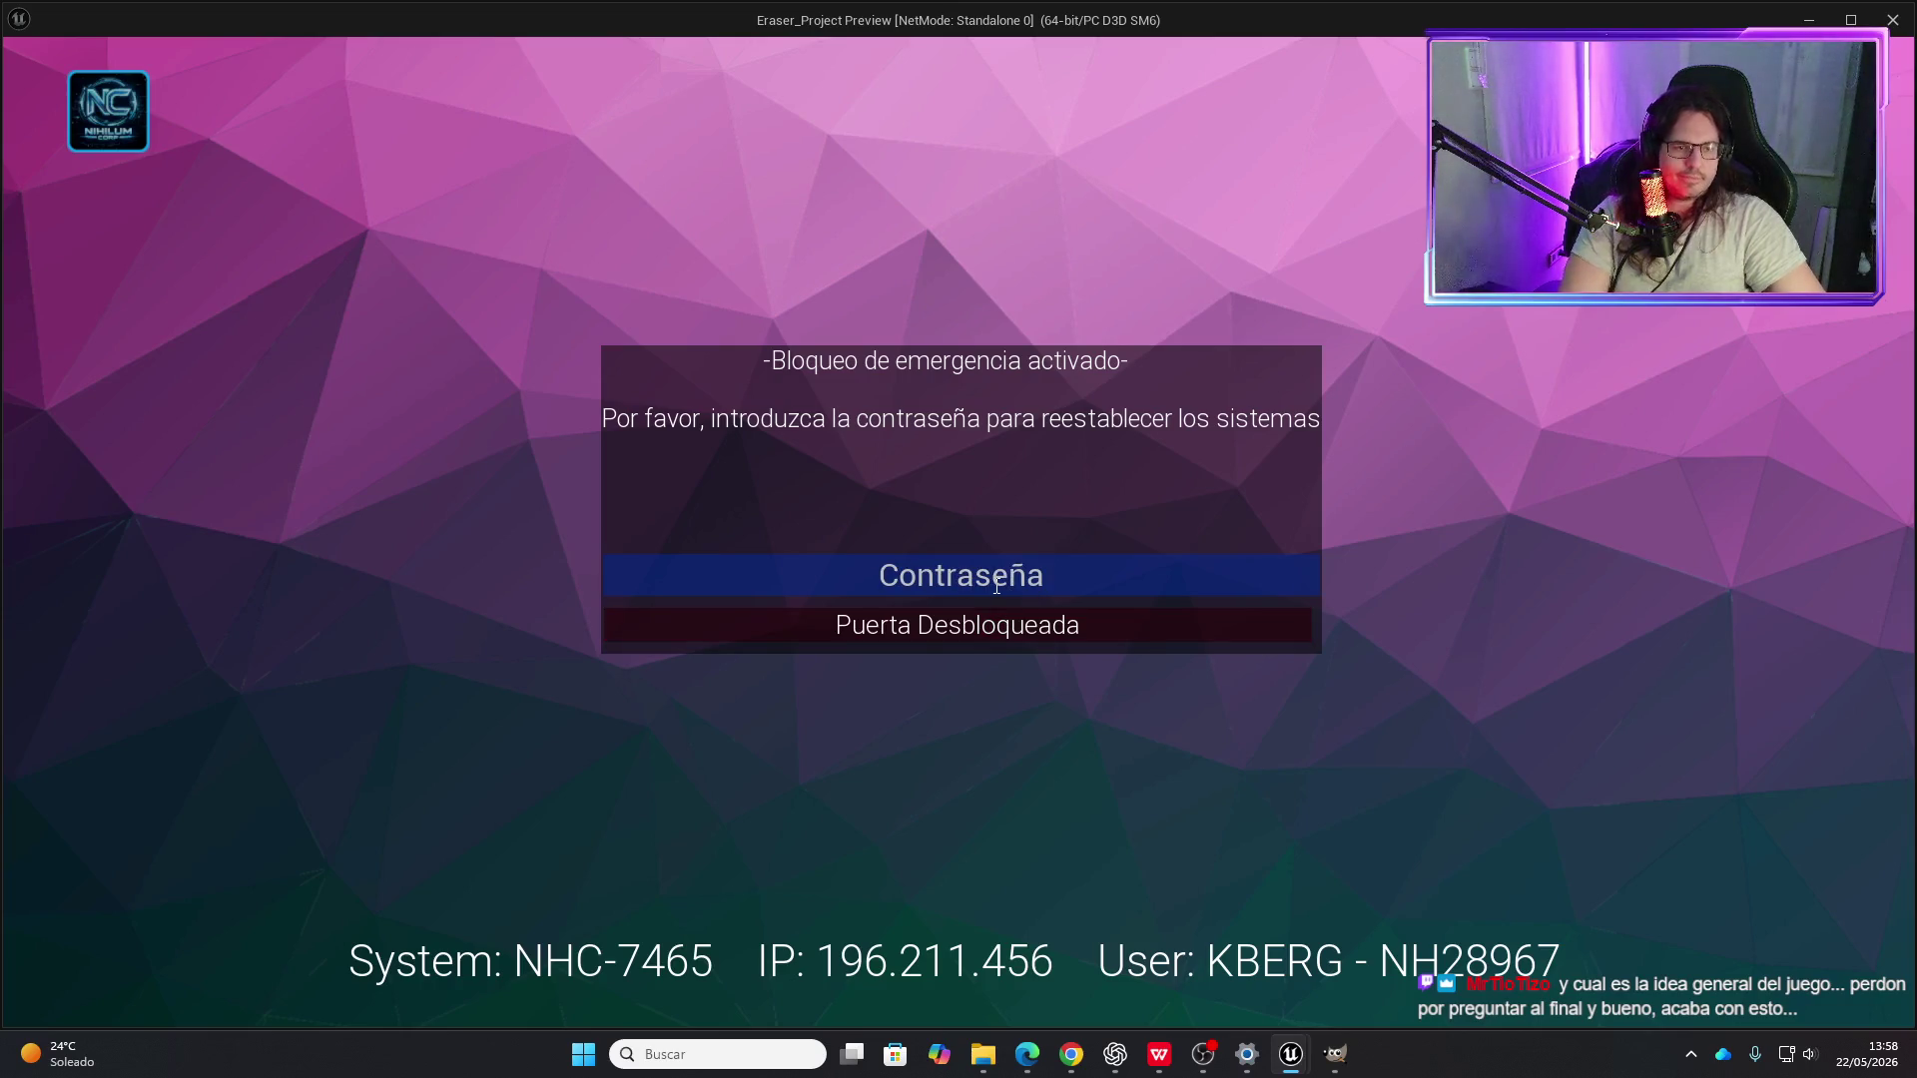
key(Escape)
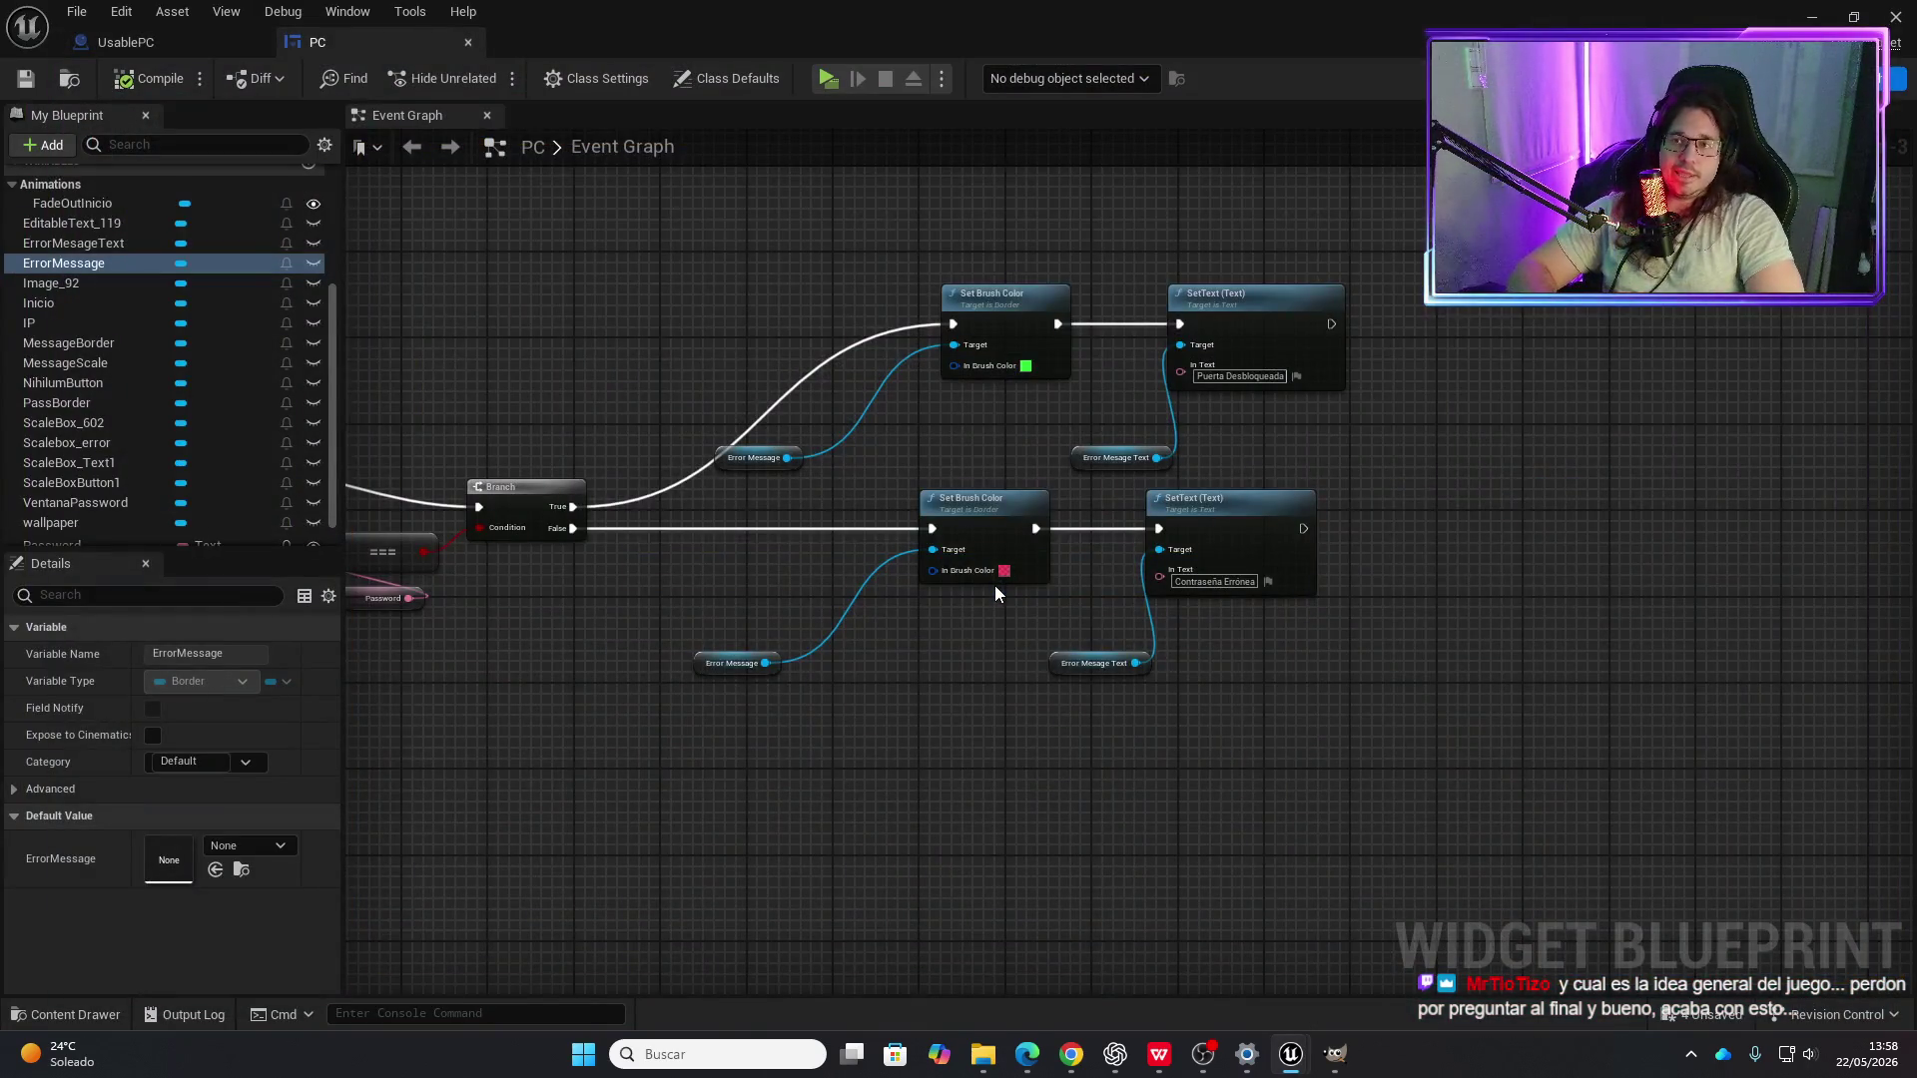
Step: Frame the Branch and colour nodes, compile the PC widget, and minimize the blueprint editor
scroll(761, 537, up, 1)
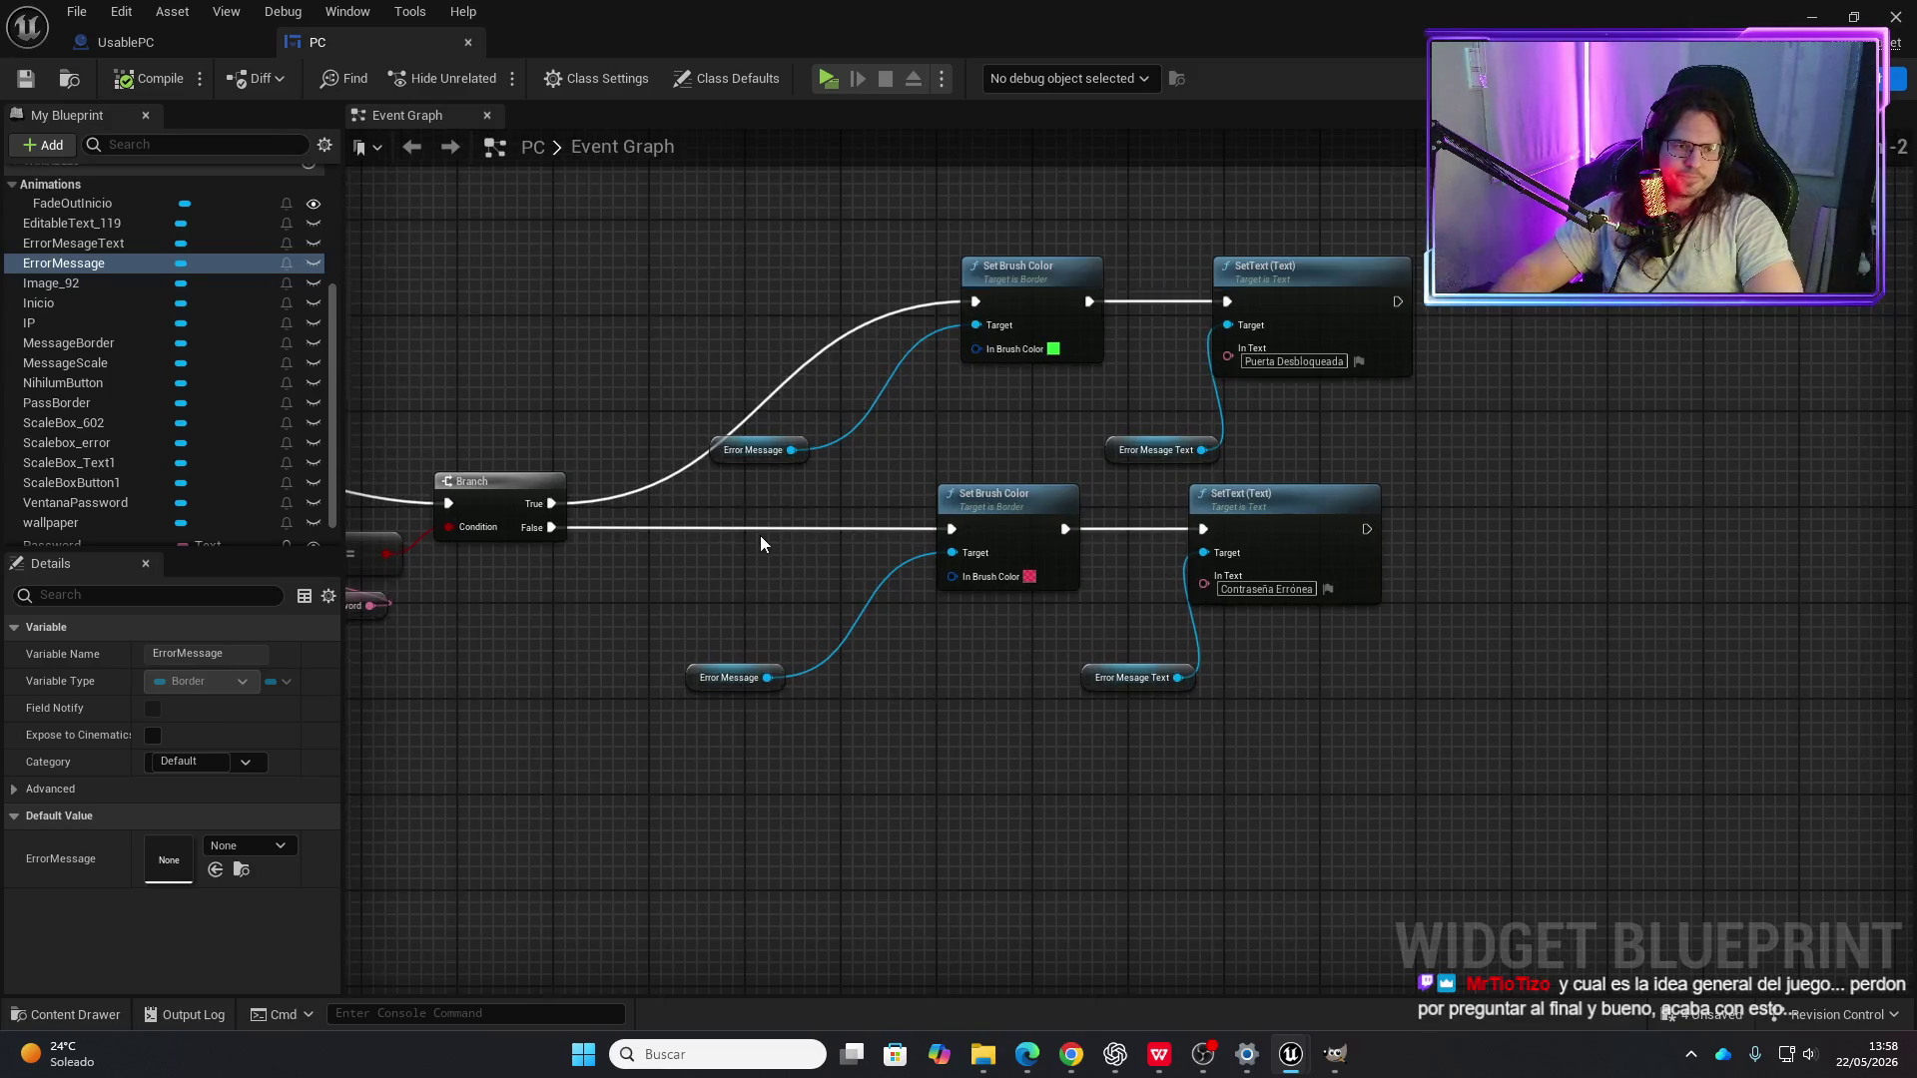
mouse_move(761, 537)
mouse_down()
mouse_move(800, 543)
mouse_move(917, 661)
mouse_up()
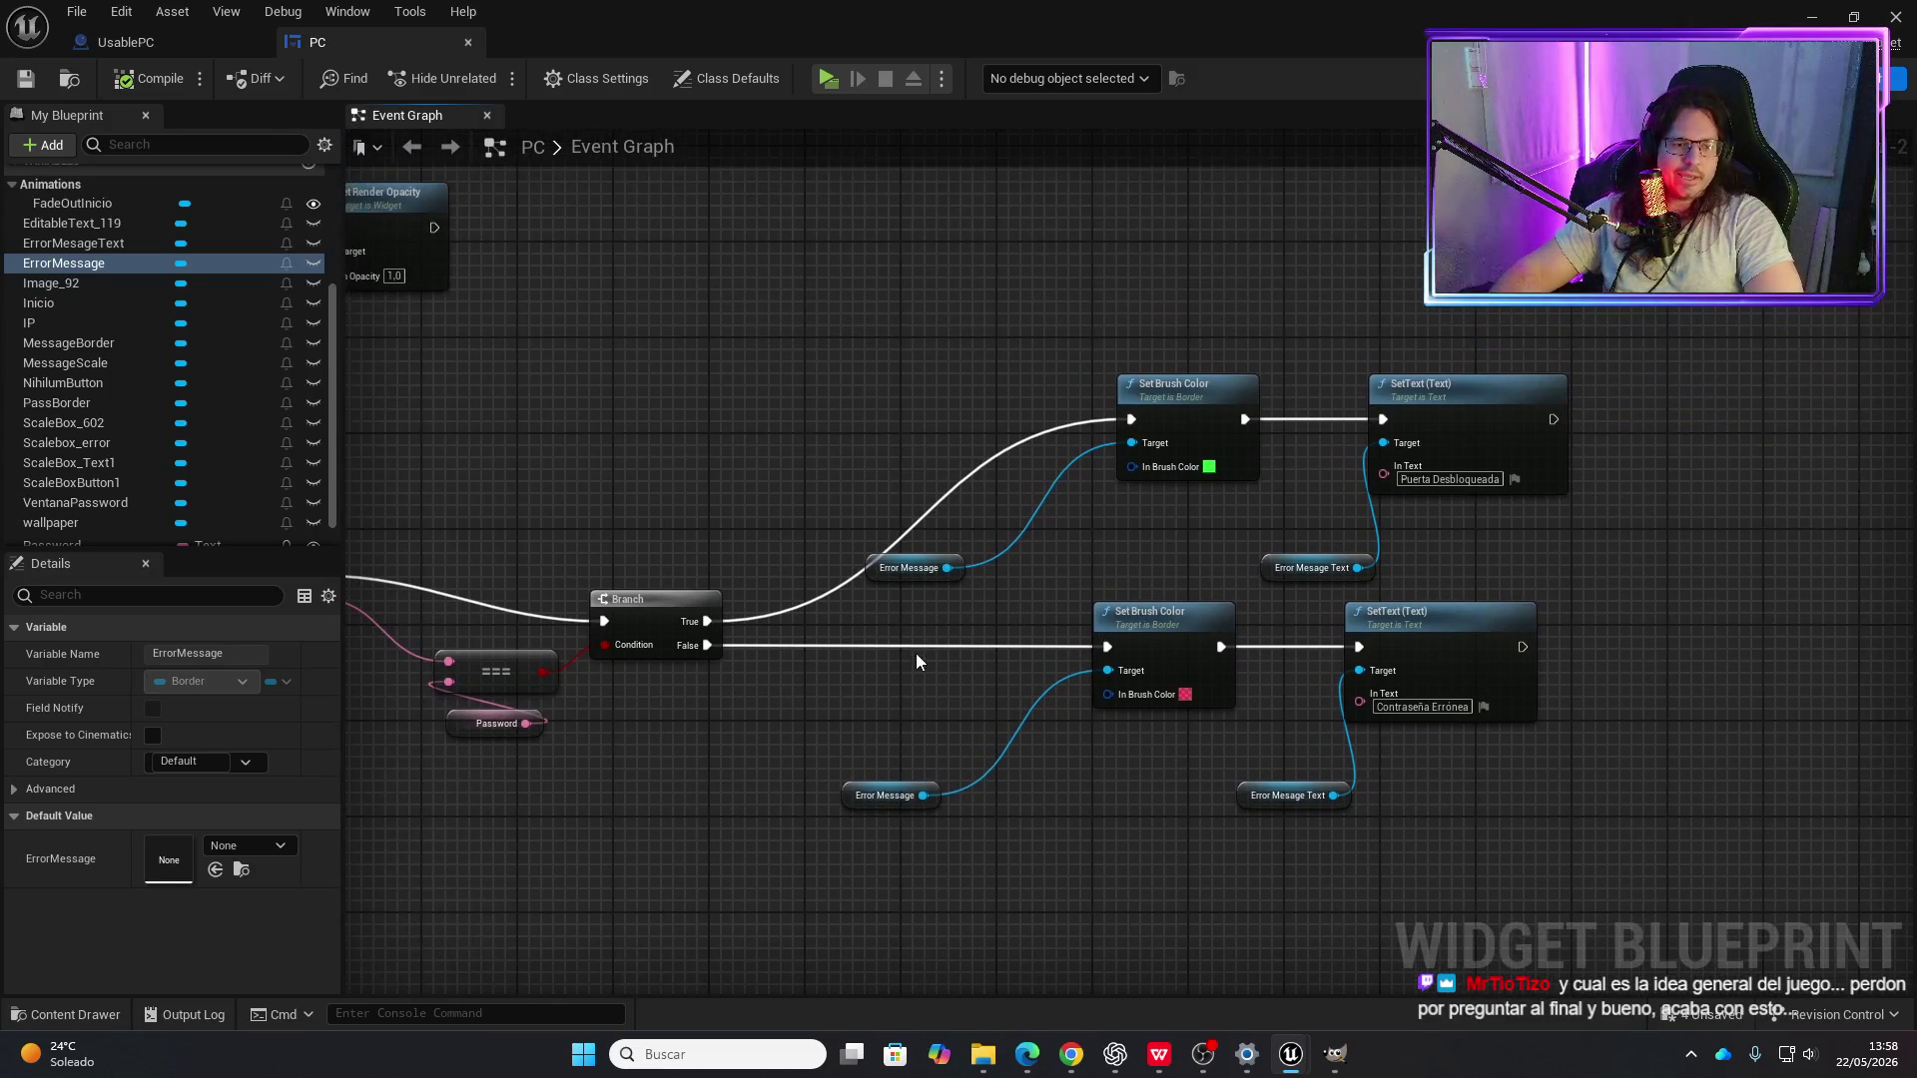
click(190, 79)
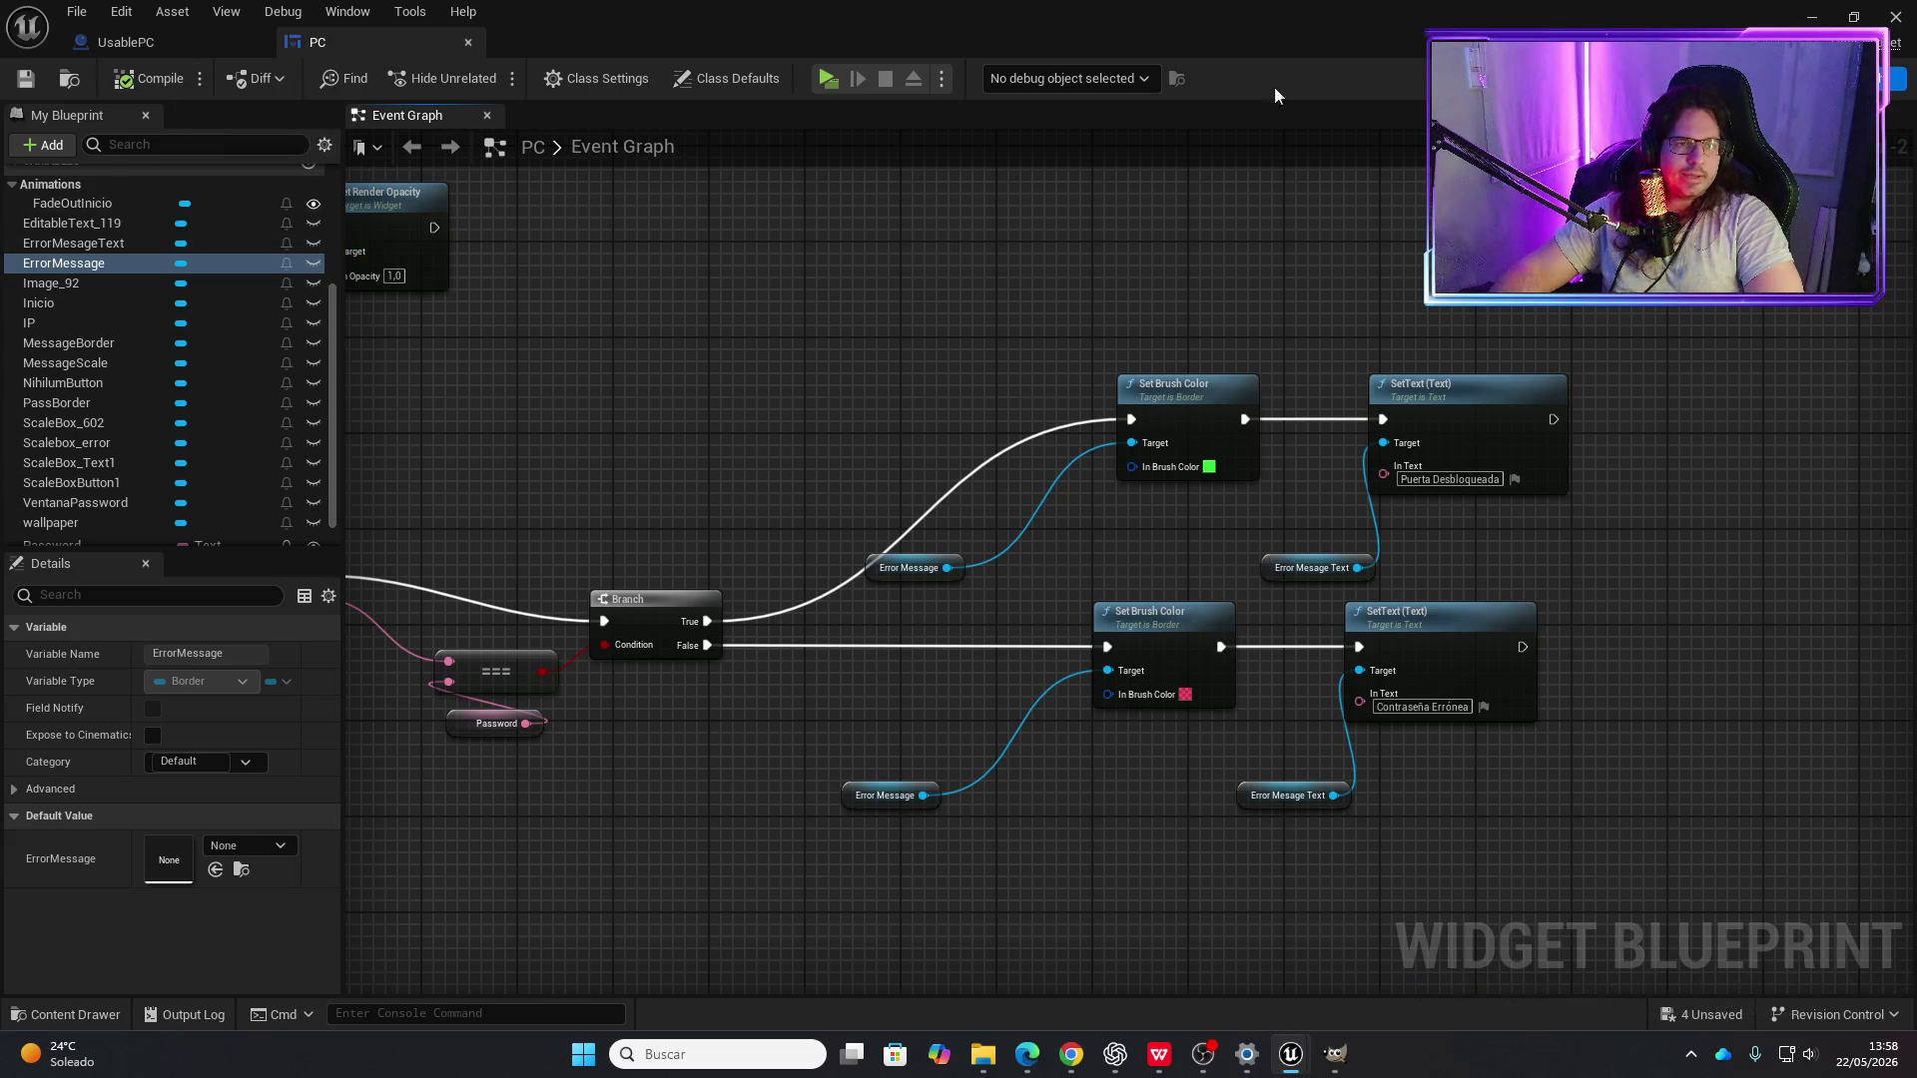
click(1811, 17)
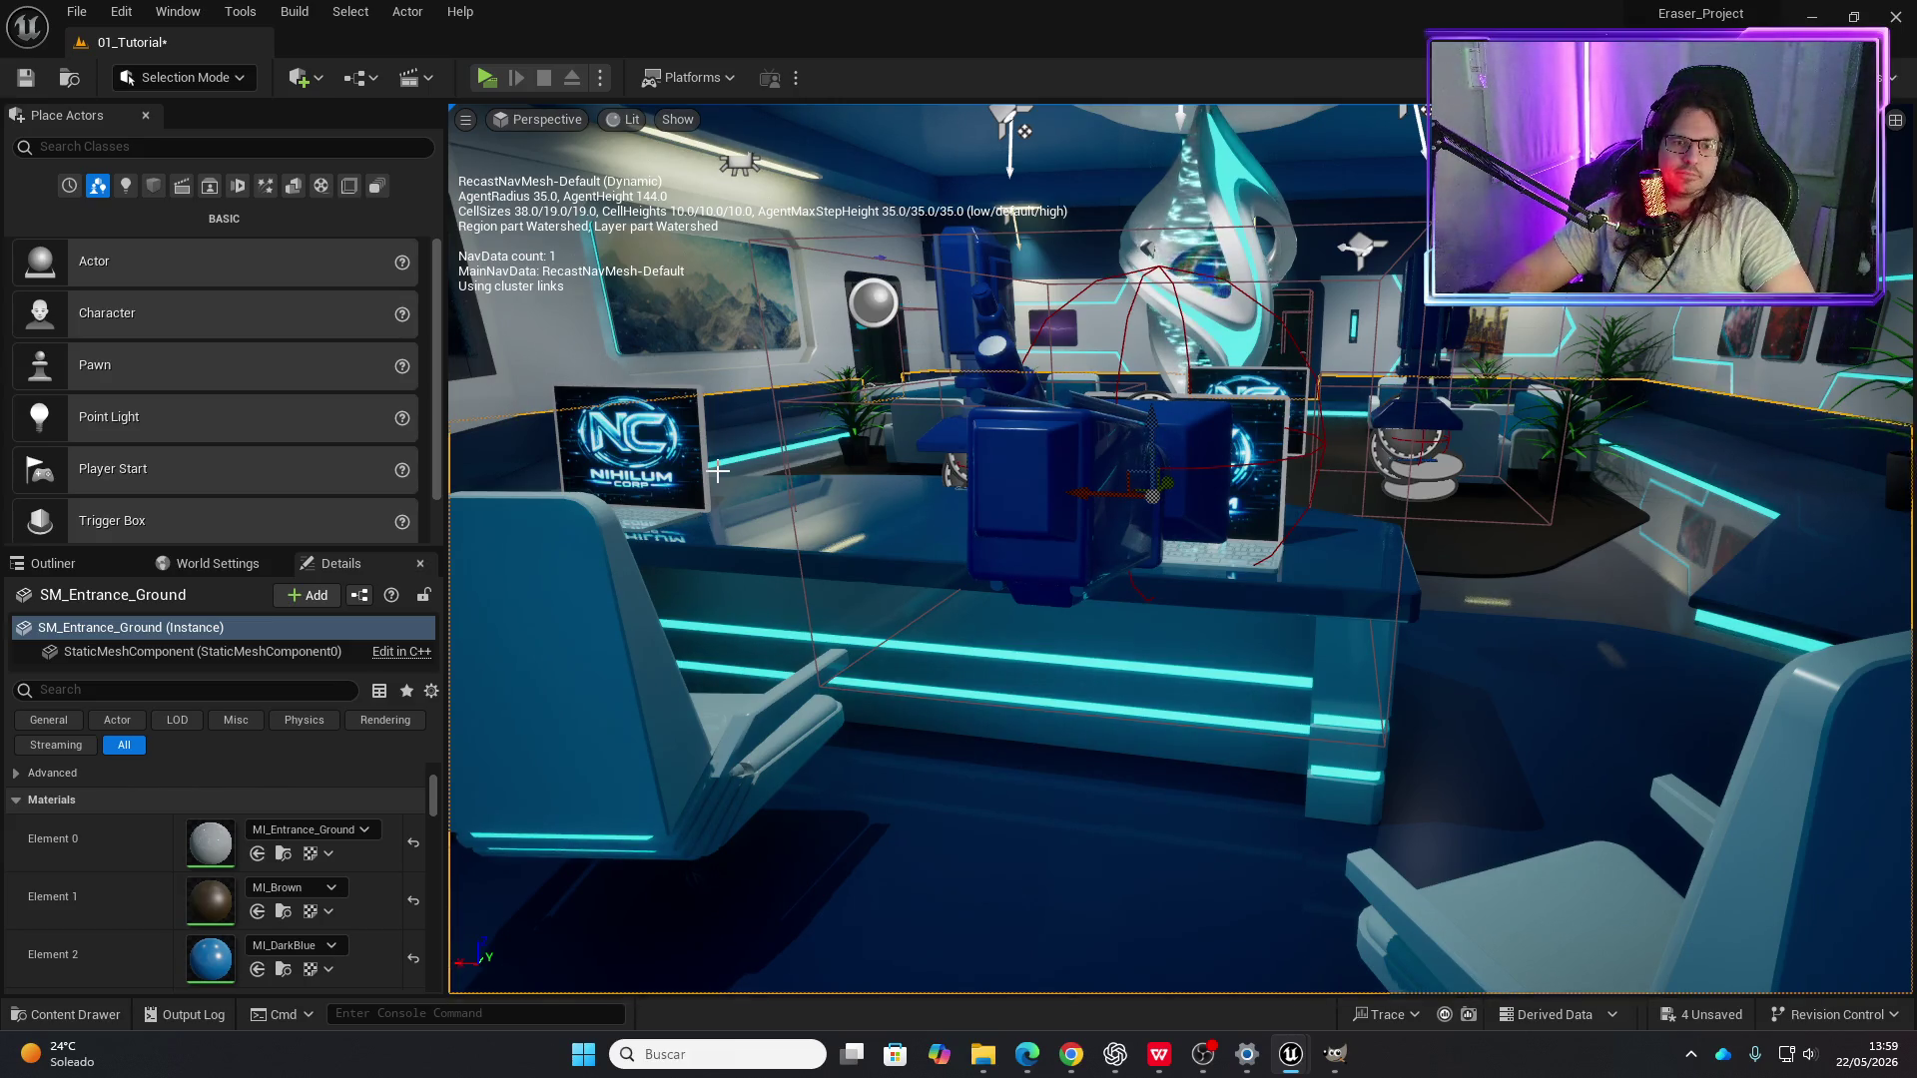
Step: Fly the level camera forward past the desk and start playing the level
mouse_move(718, 471)
mouse_down()
mouse_move(739, 399)
mouse_move(829, 295)
mouse_up()
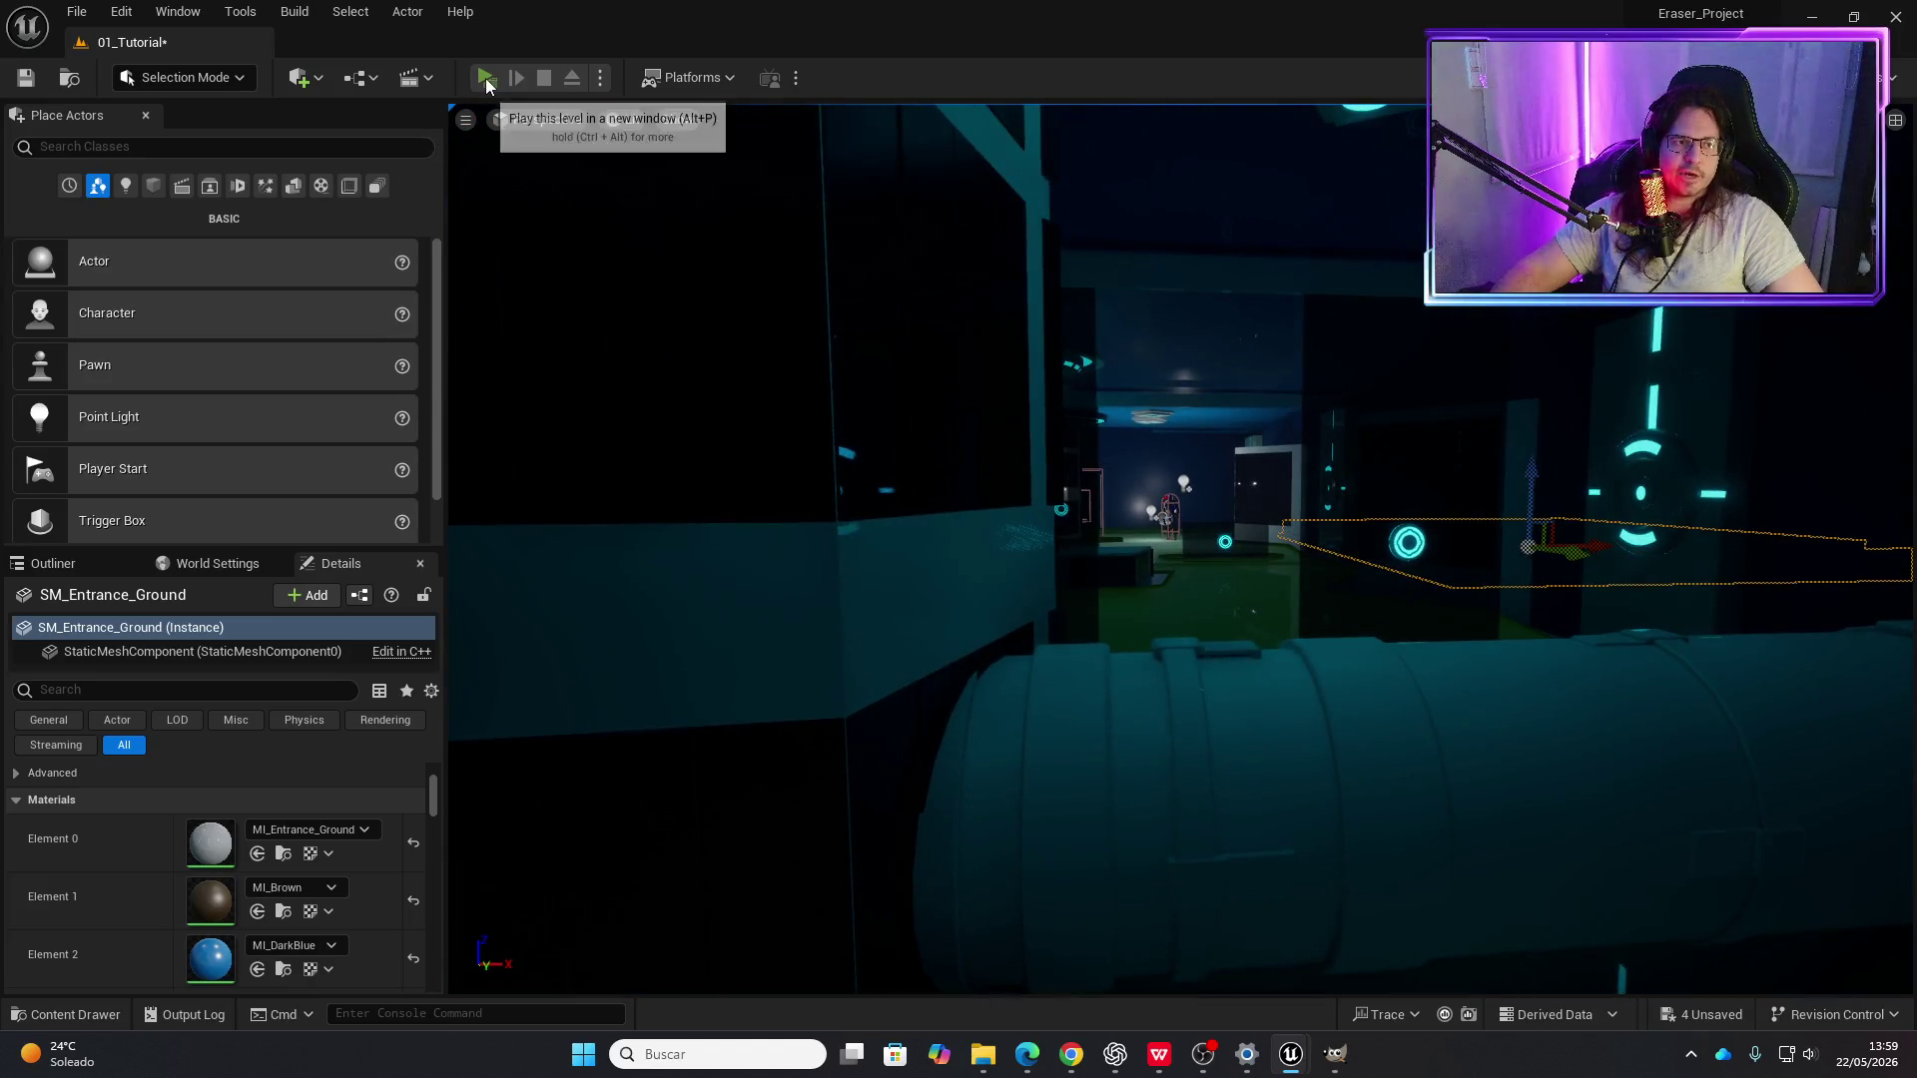
click(485, 77)
Step: Dissolve the blocking pipe, walk into the room toward the enemy's counter, then stop playing
click(957, 535)
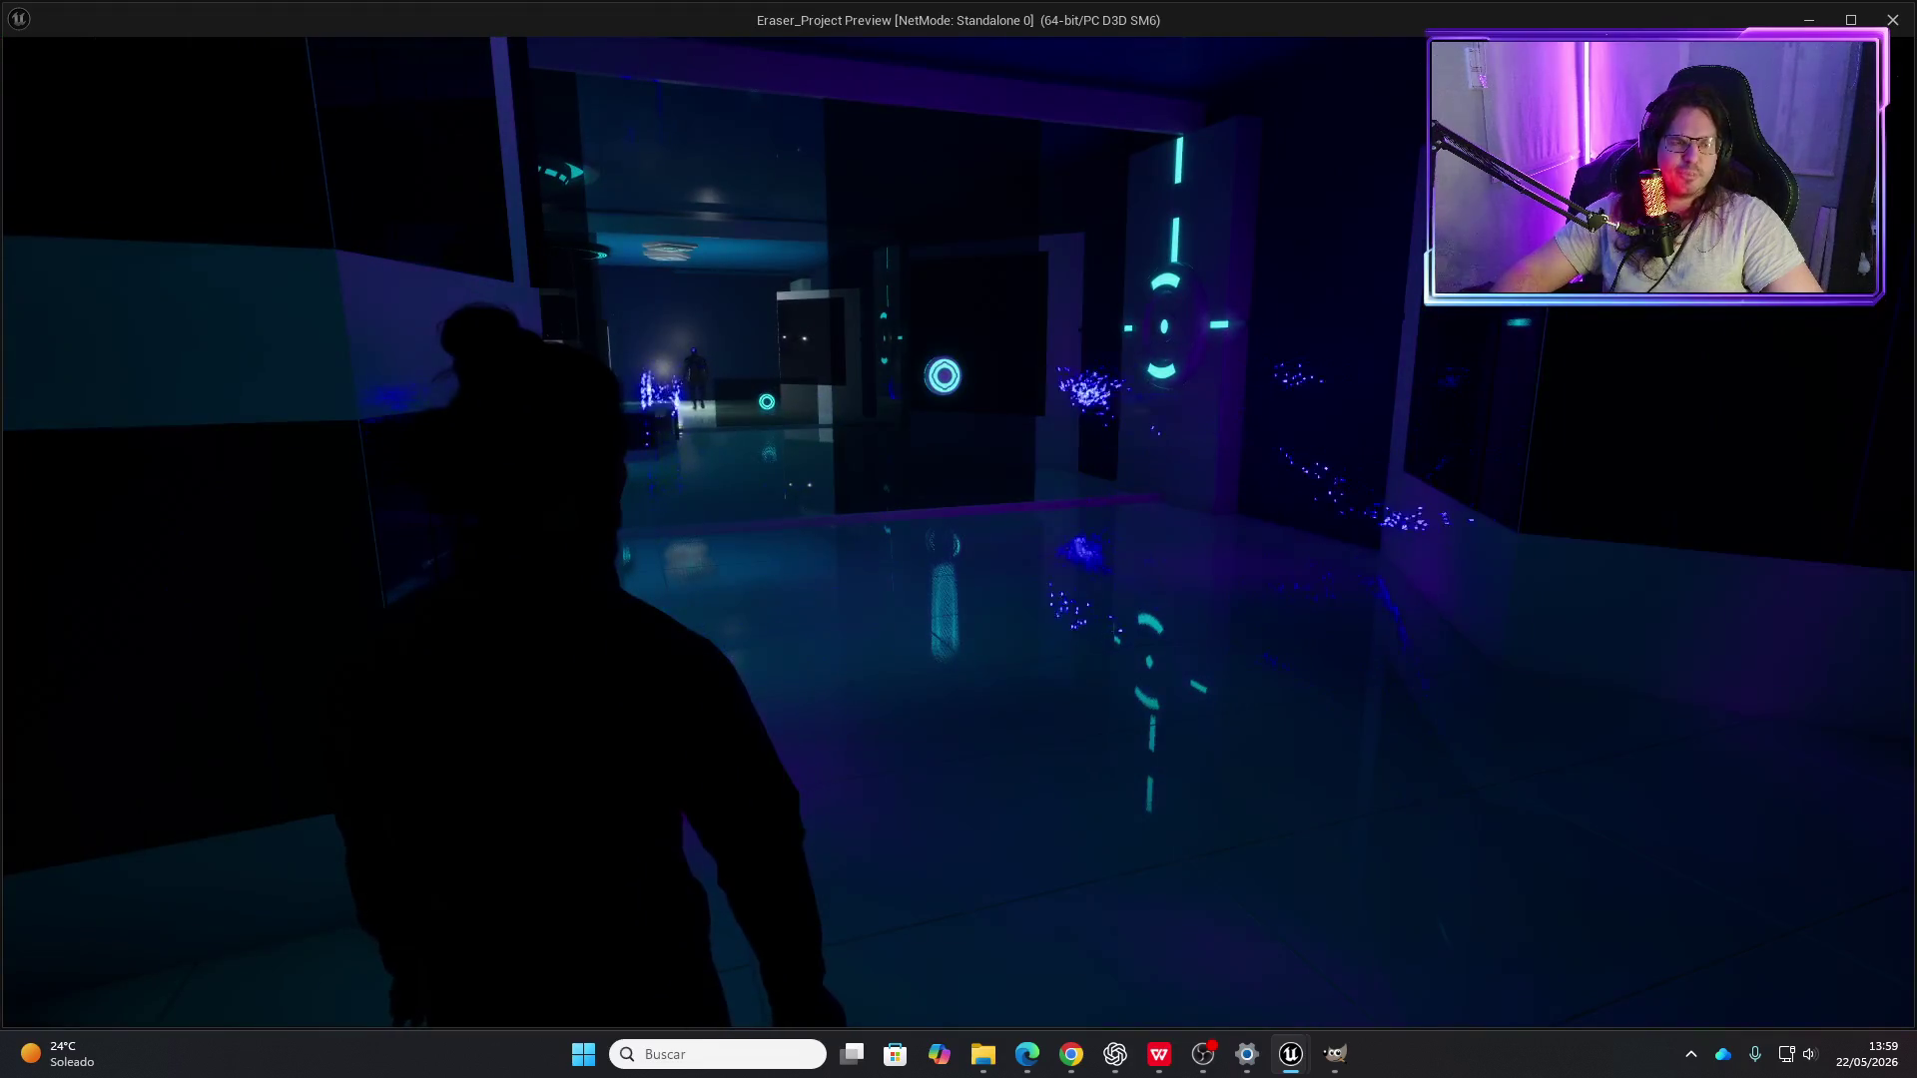
key(w)
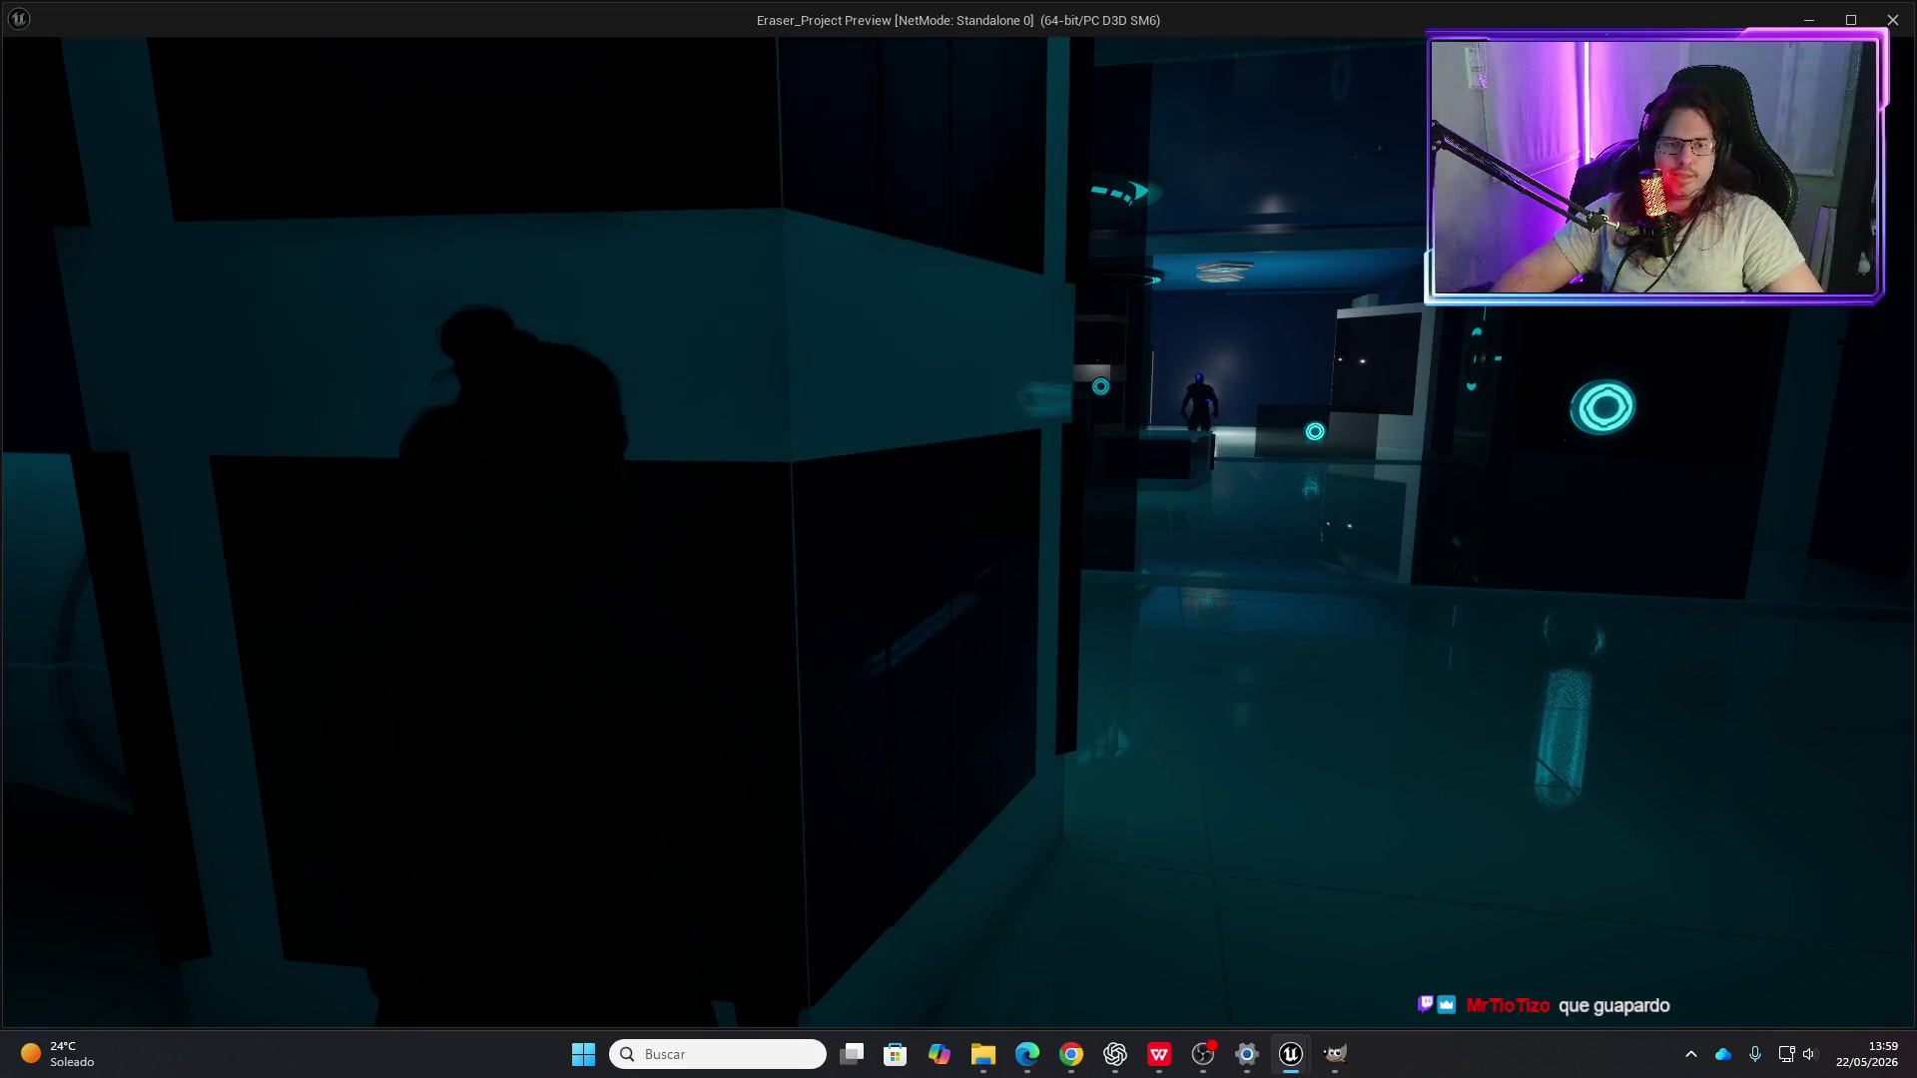
key(w)
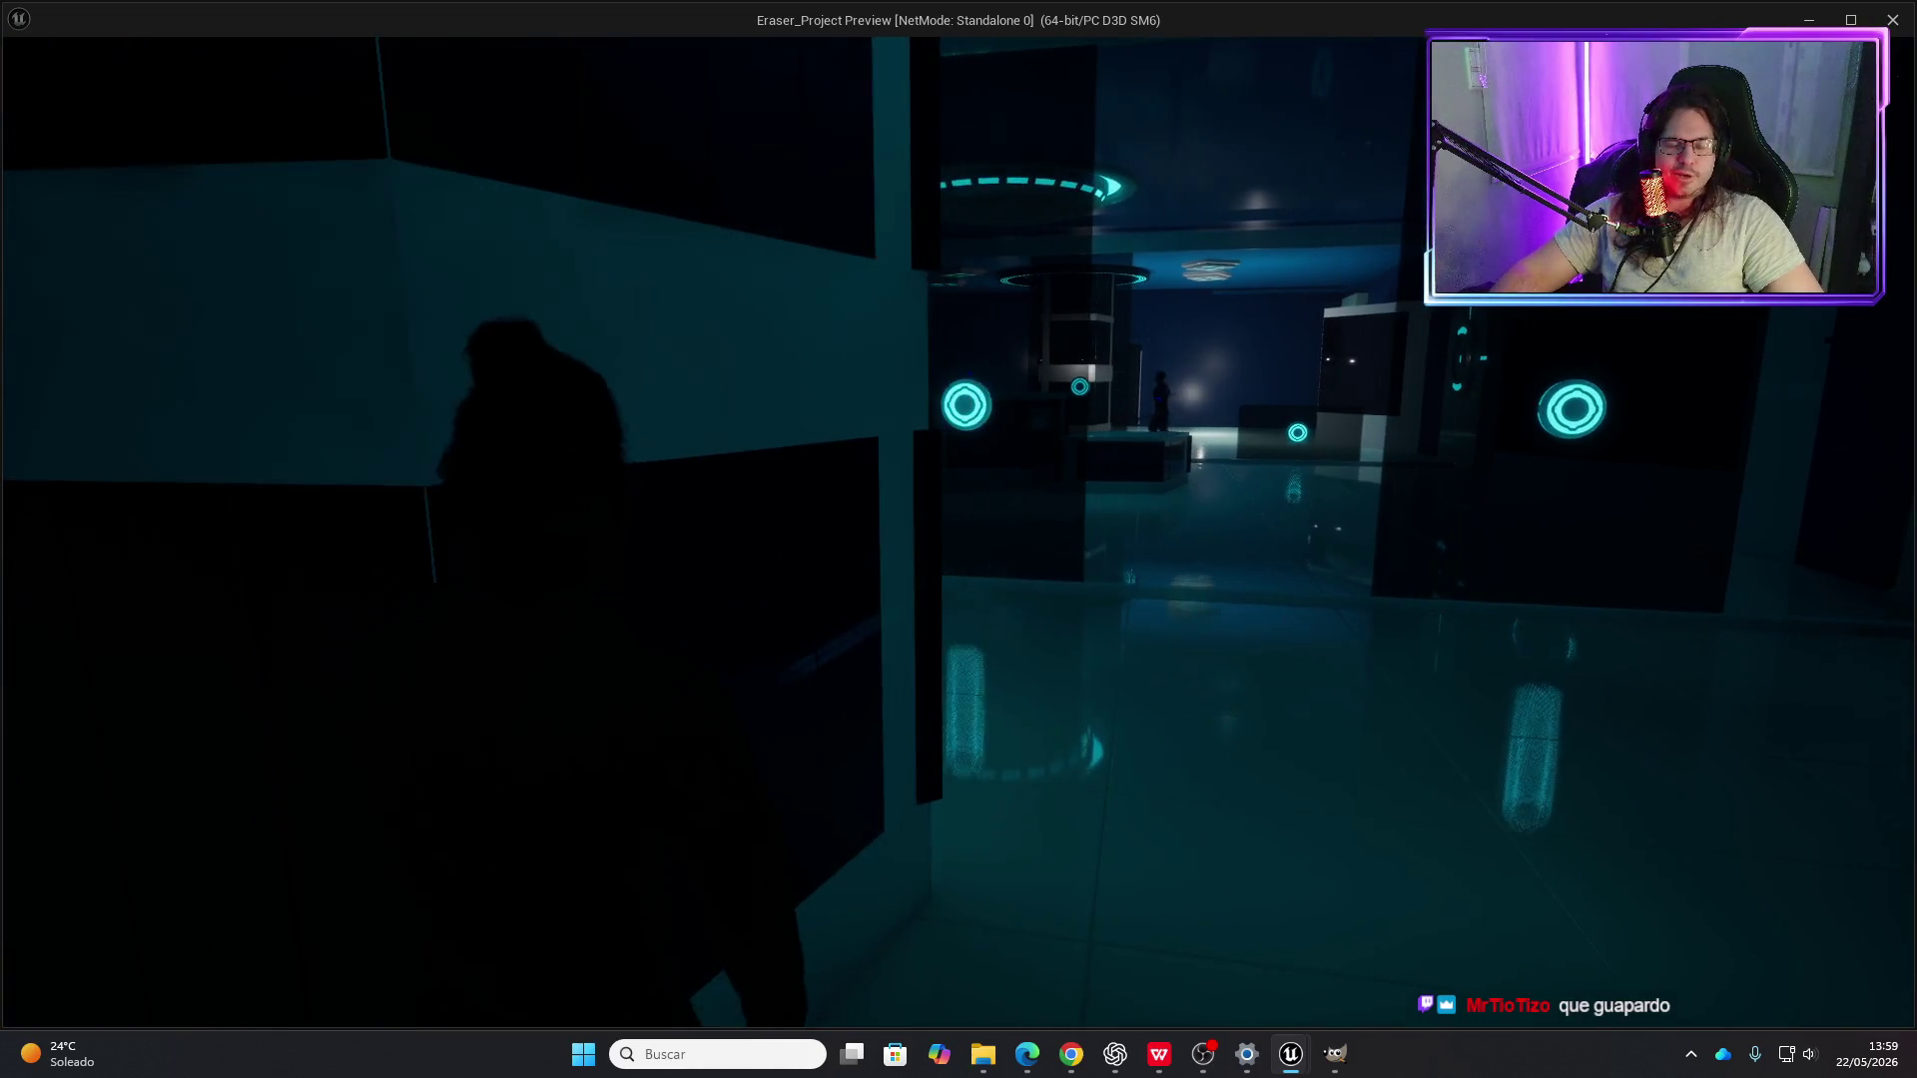
key(w)
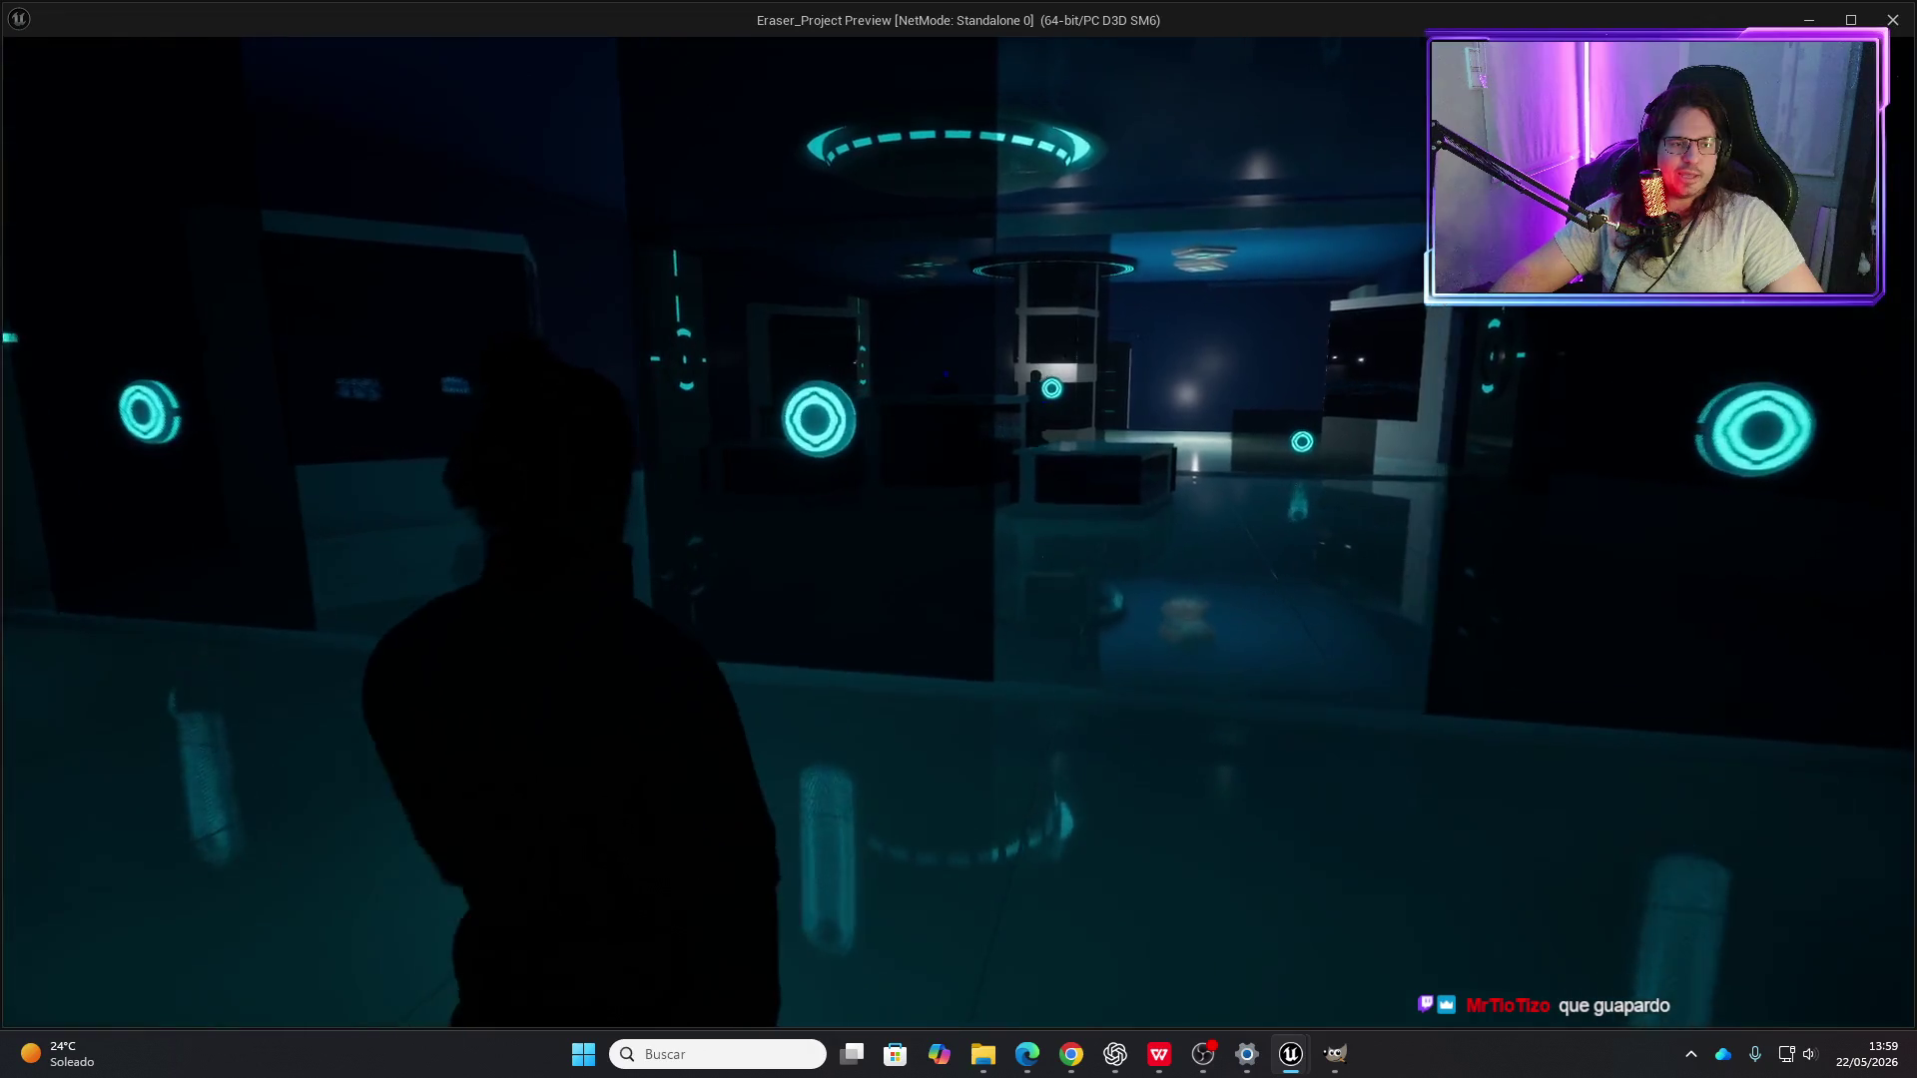
key(w)
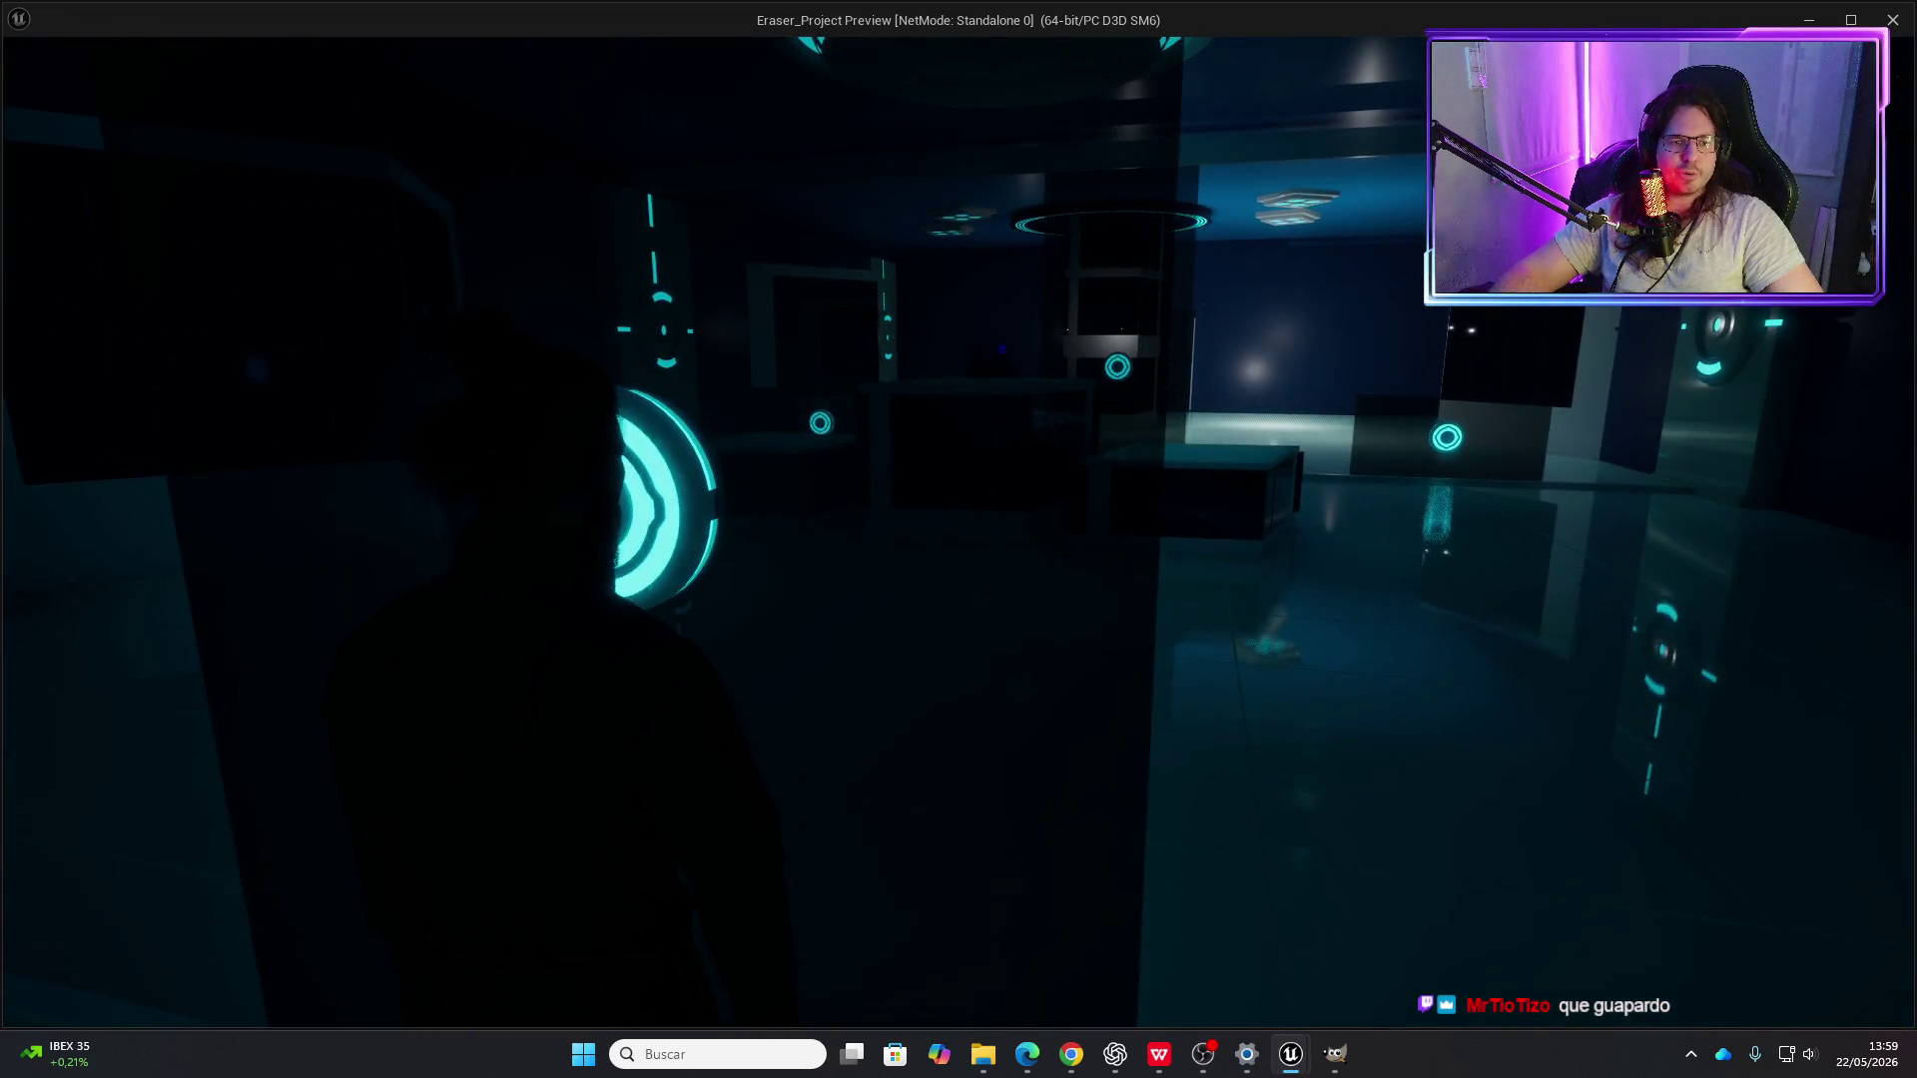
key(w)
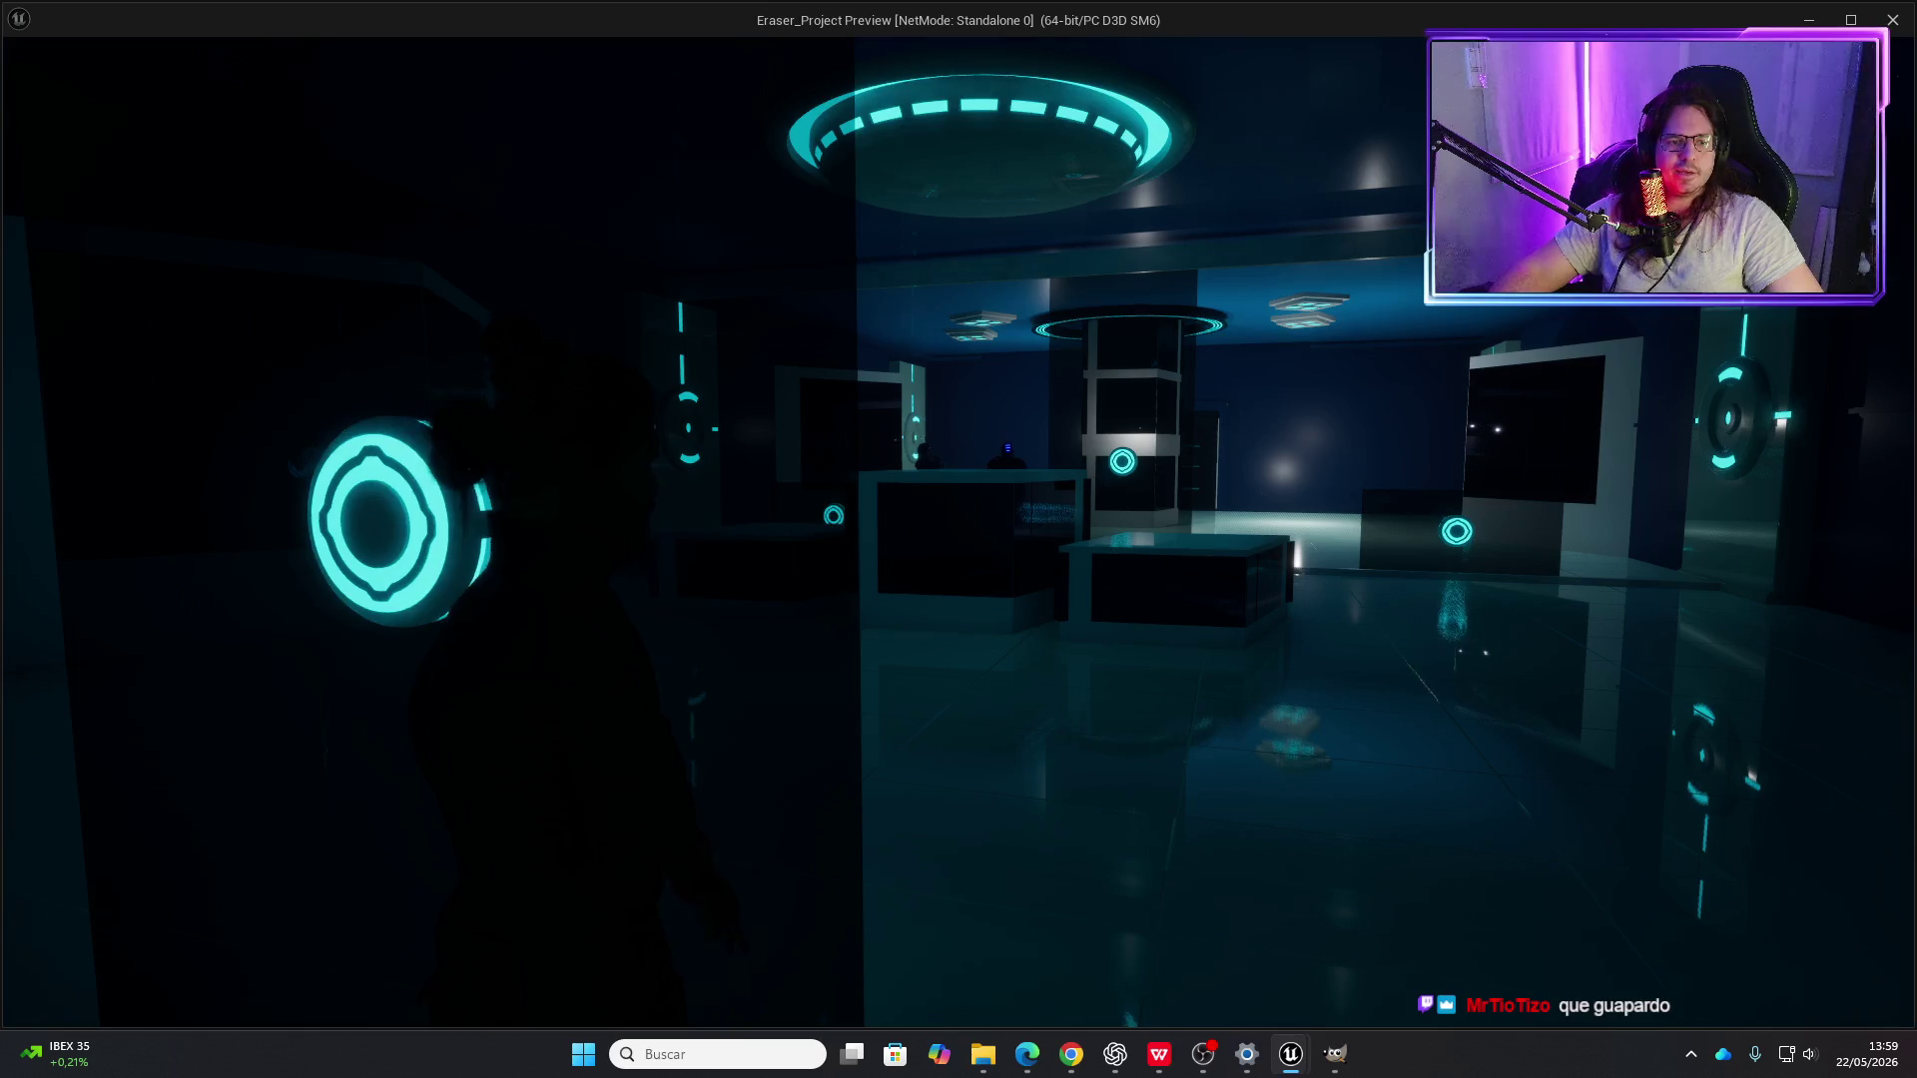
key(w)
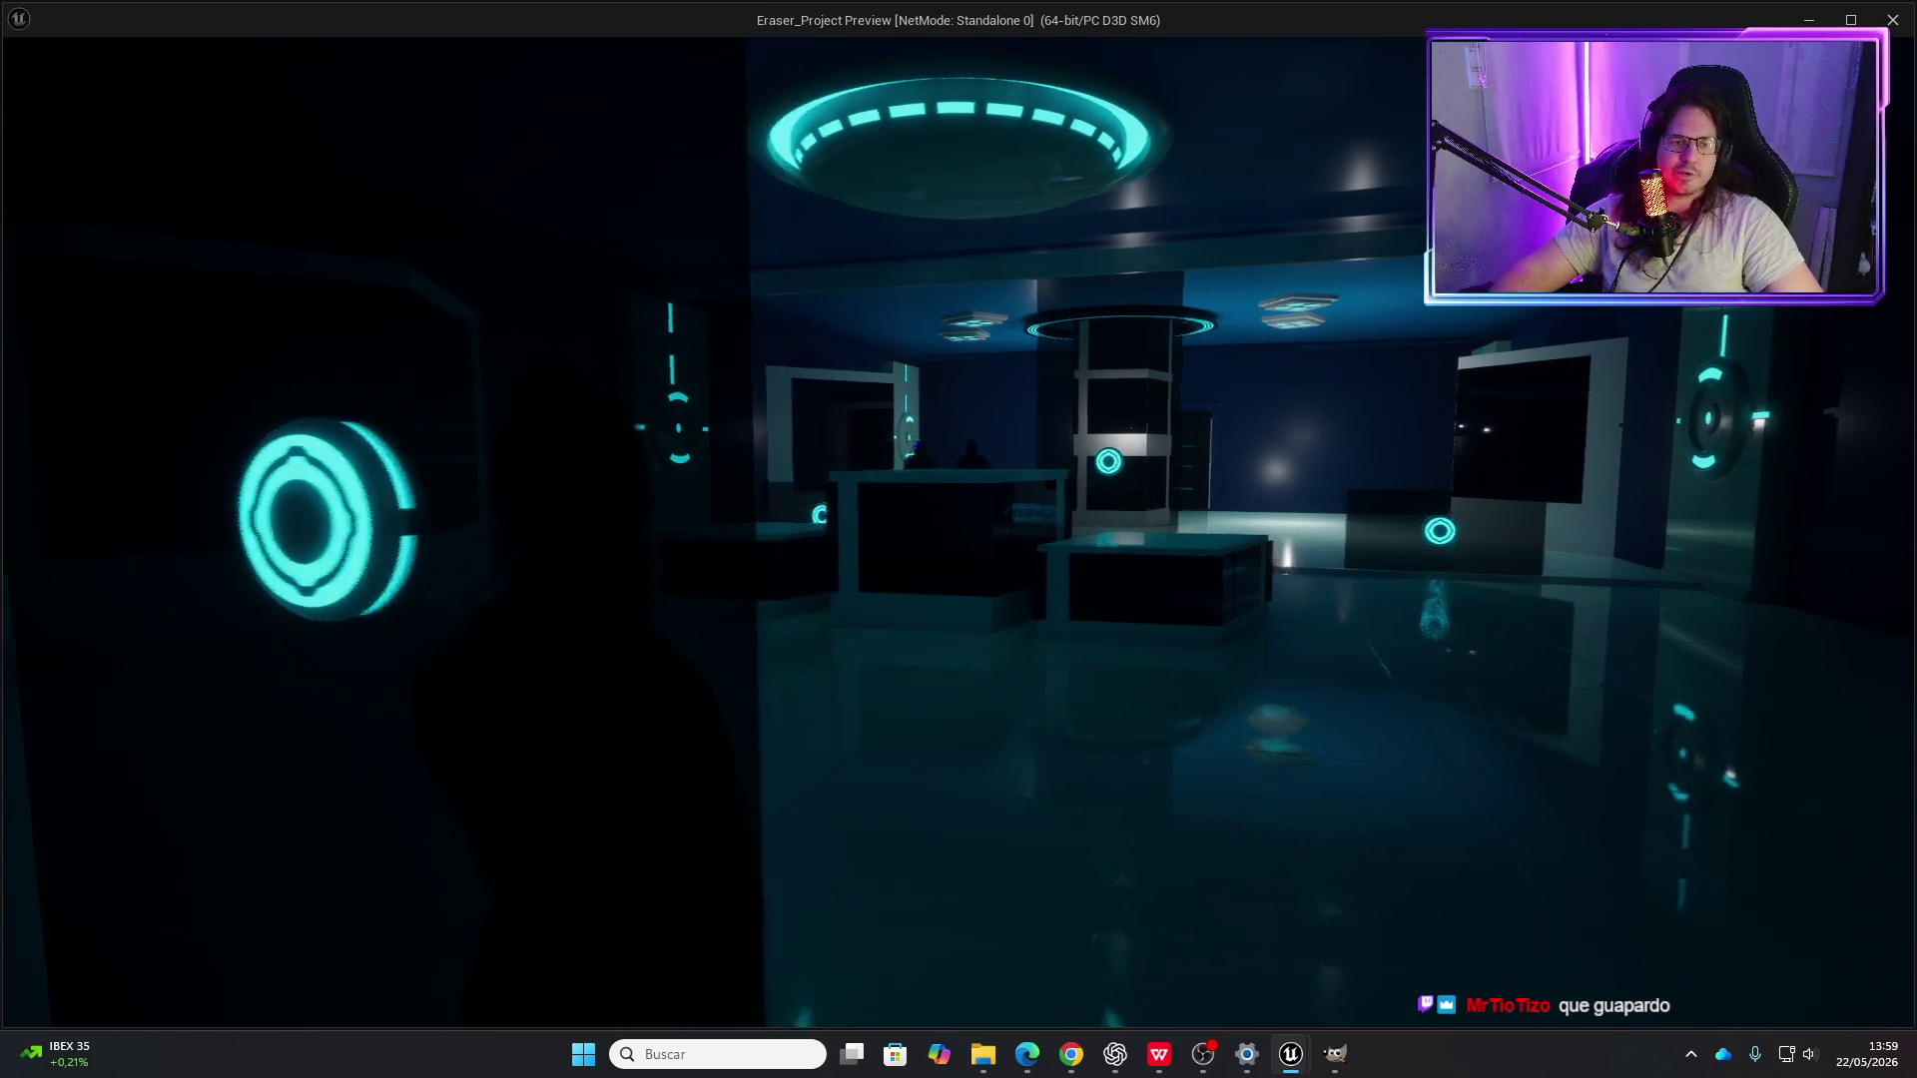
key(w)
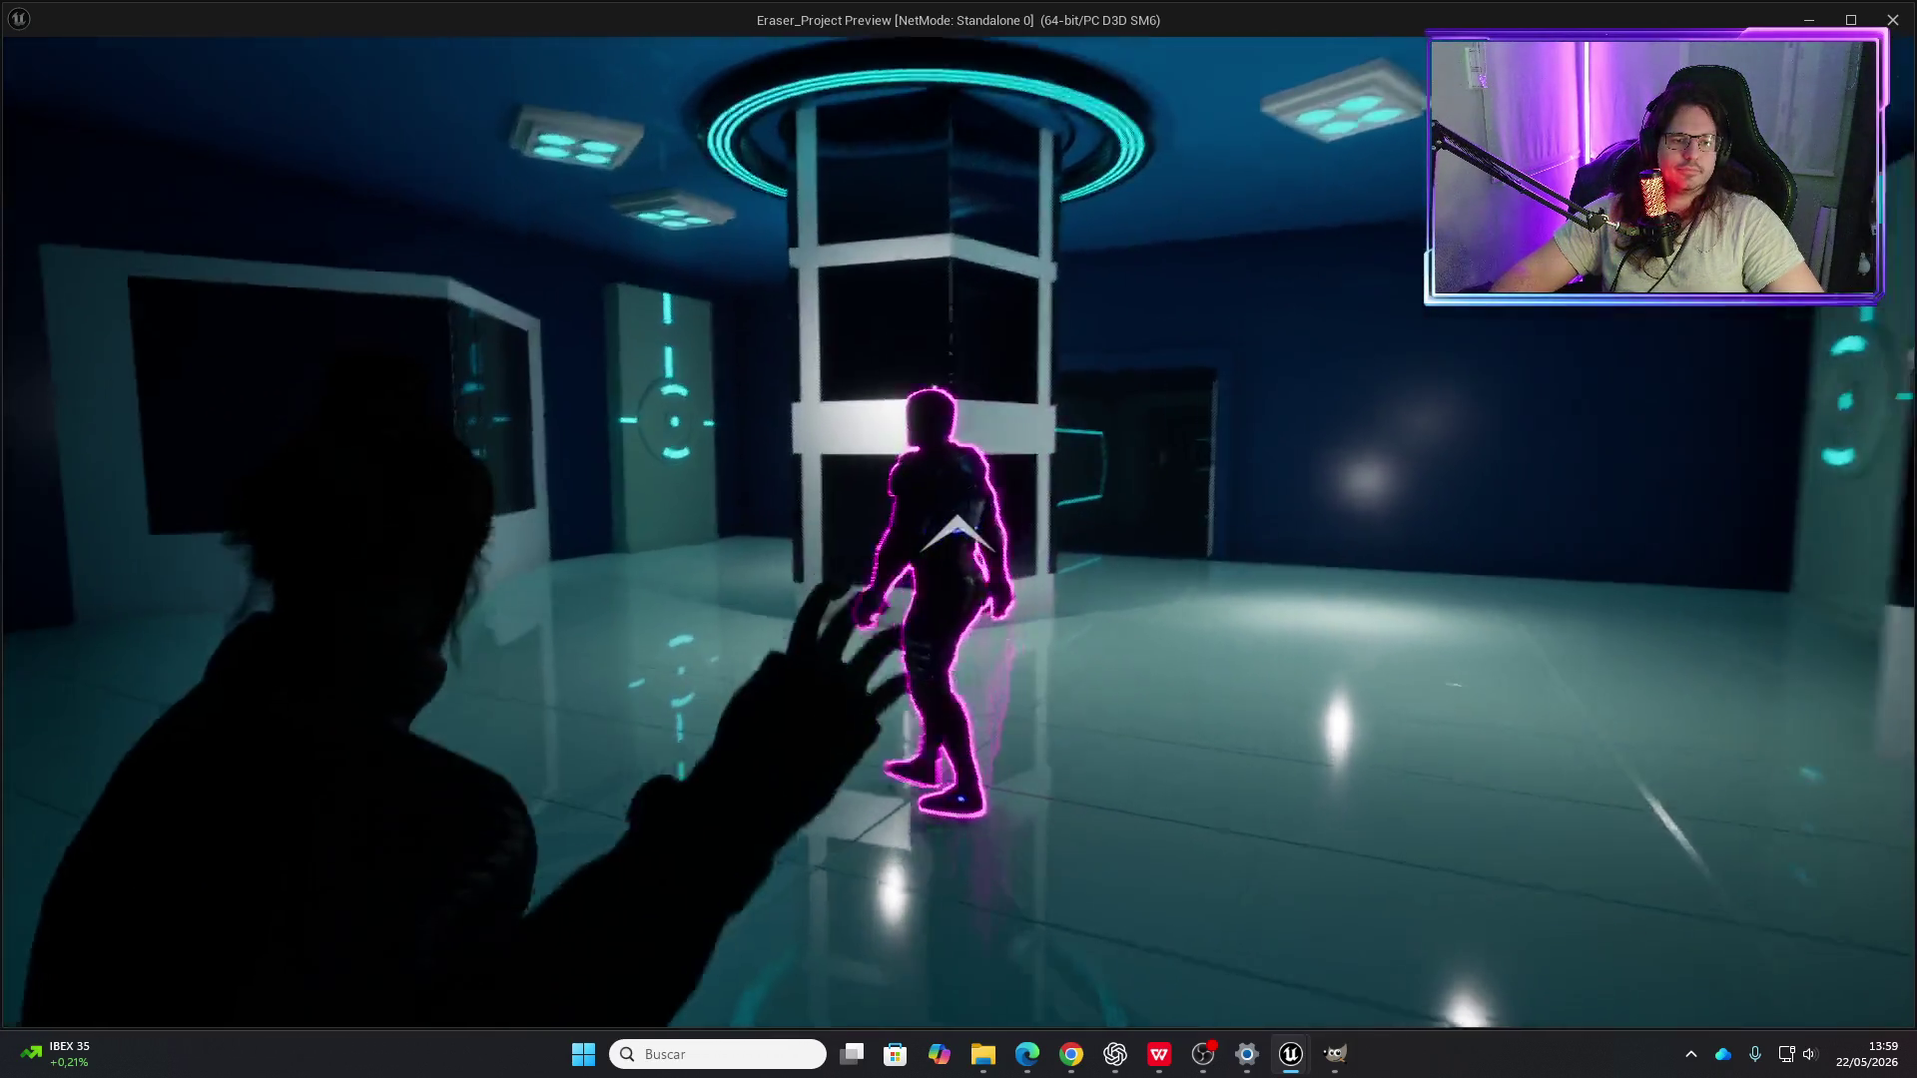
key(Escape)
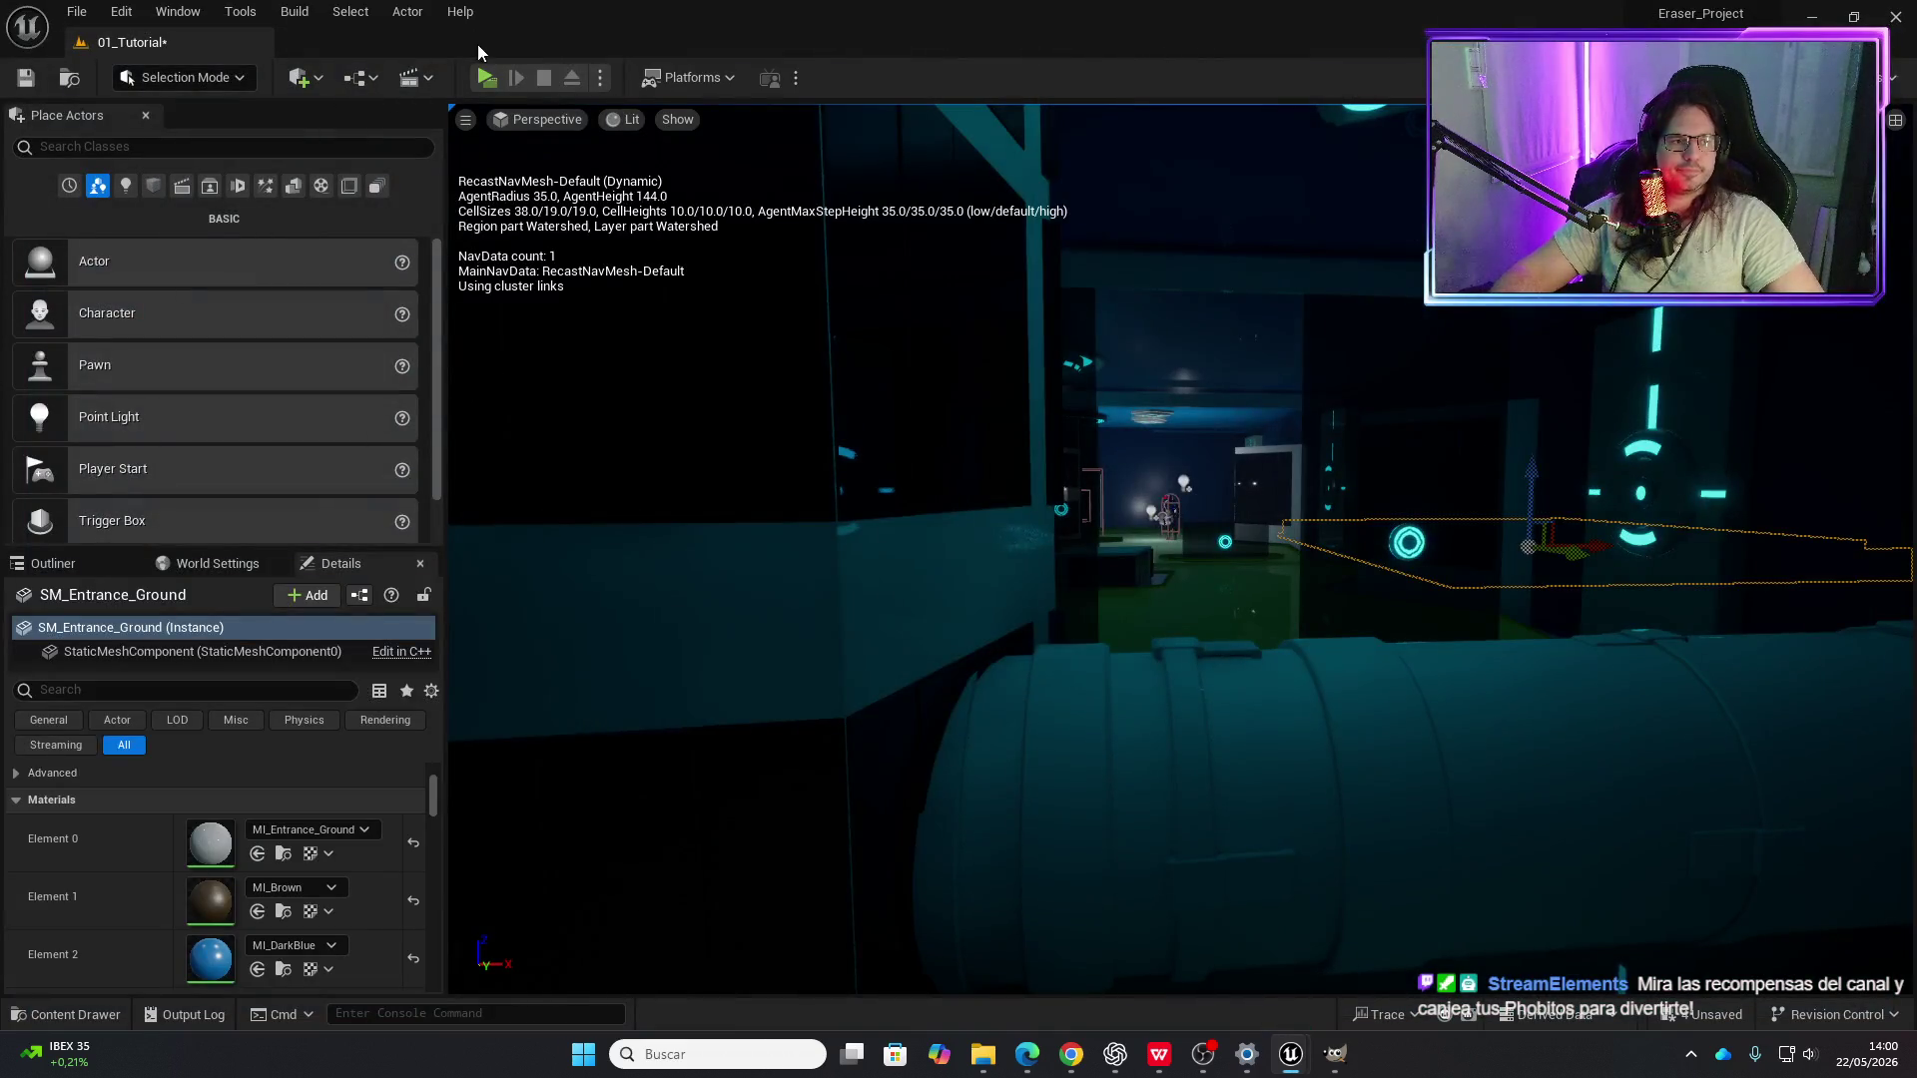
Step: Fly the viewport through the globe room and lab to face the lounge sculpture and Nihilum monitor
click(487, 77)
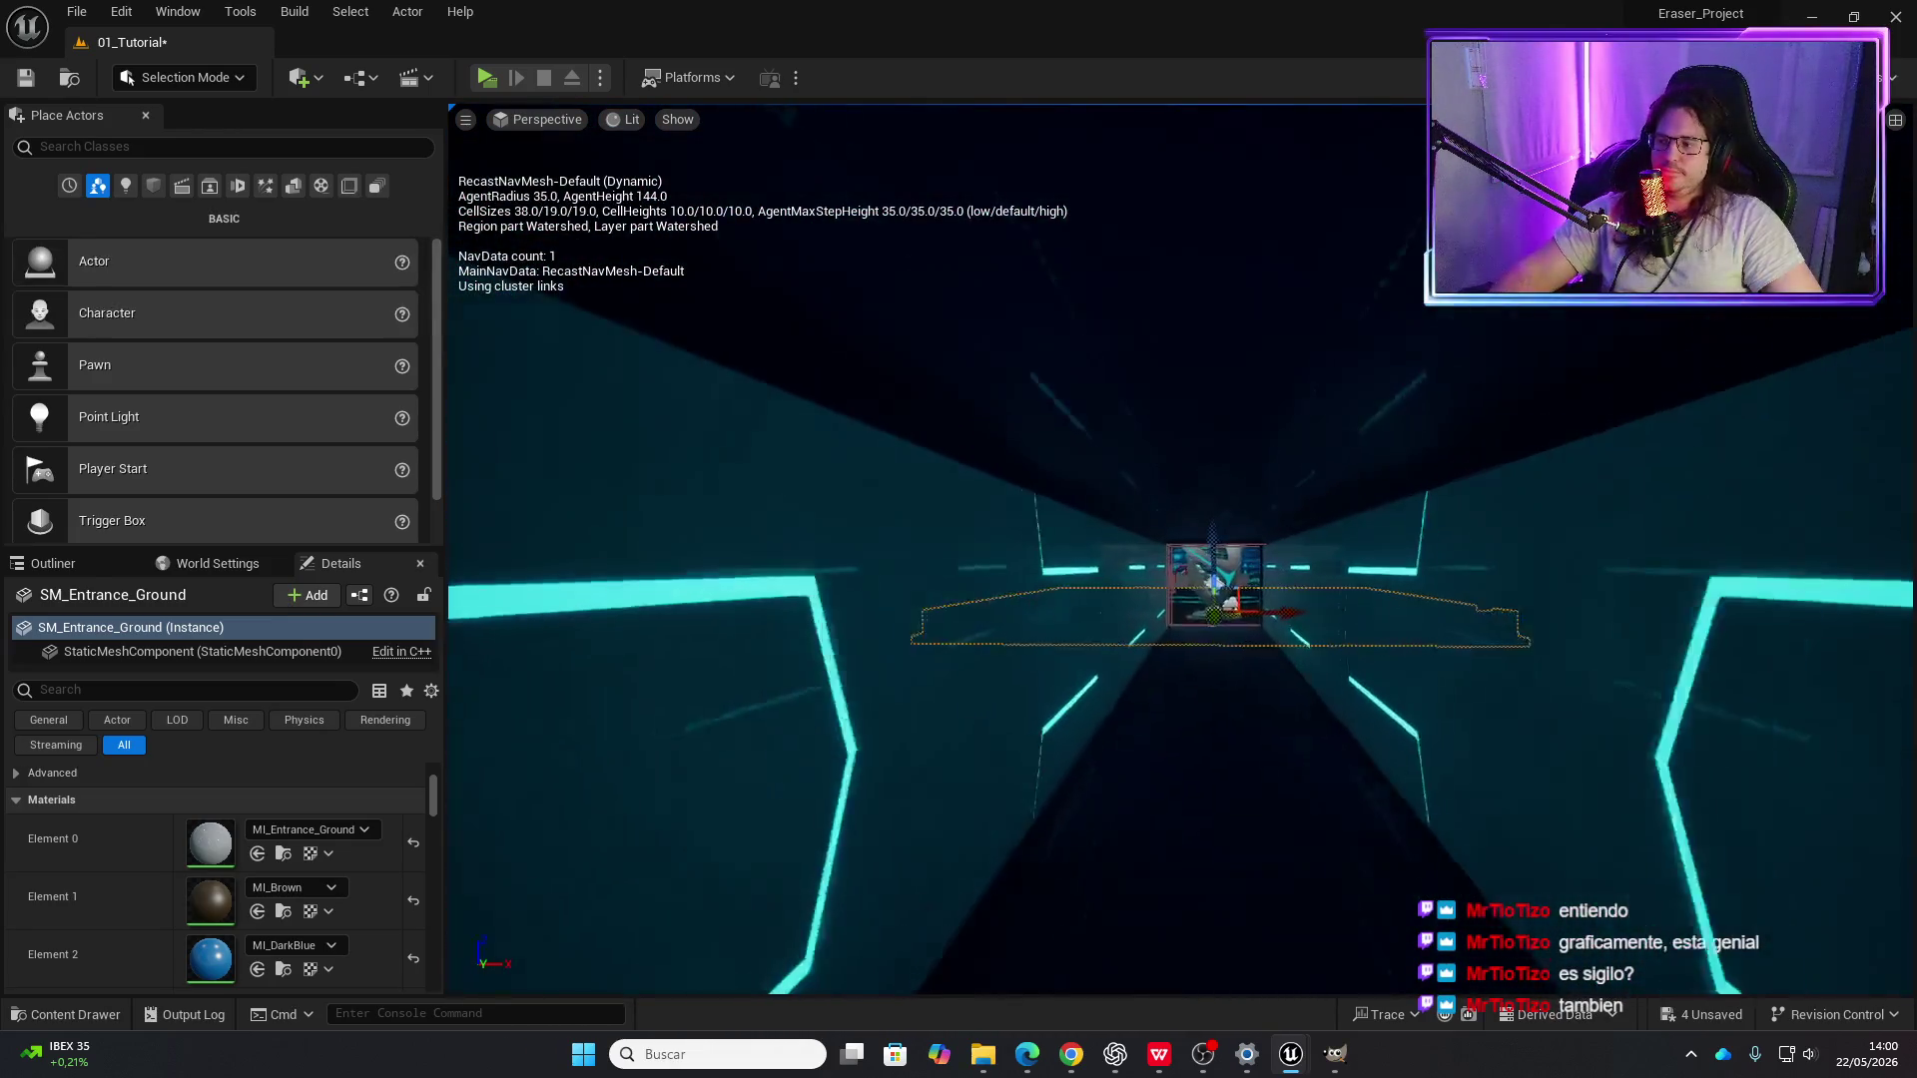
key(w)
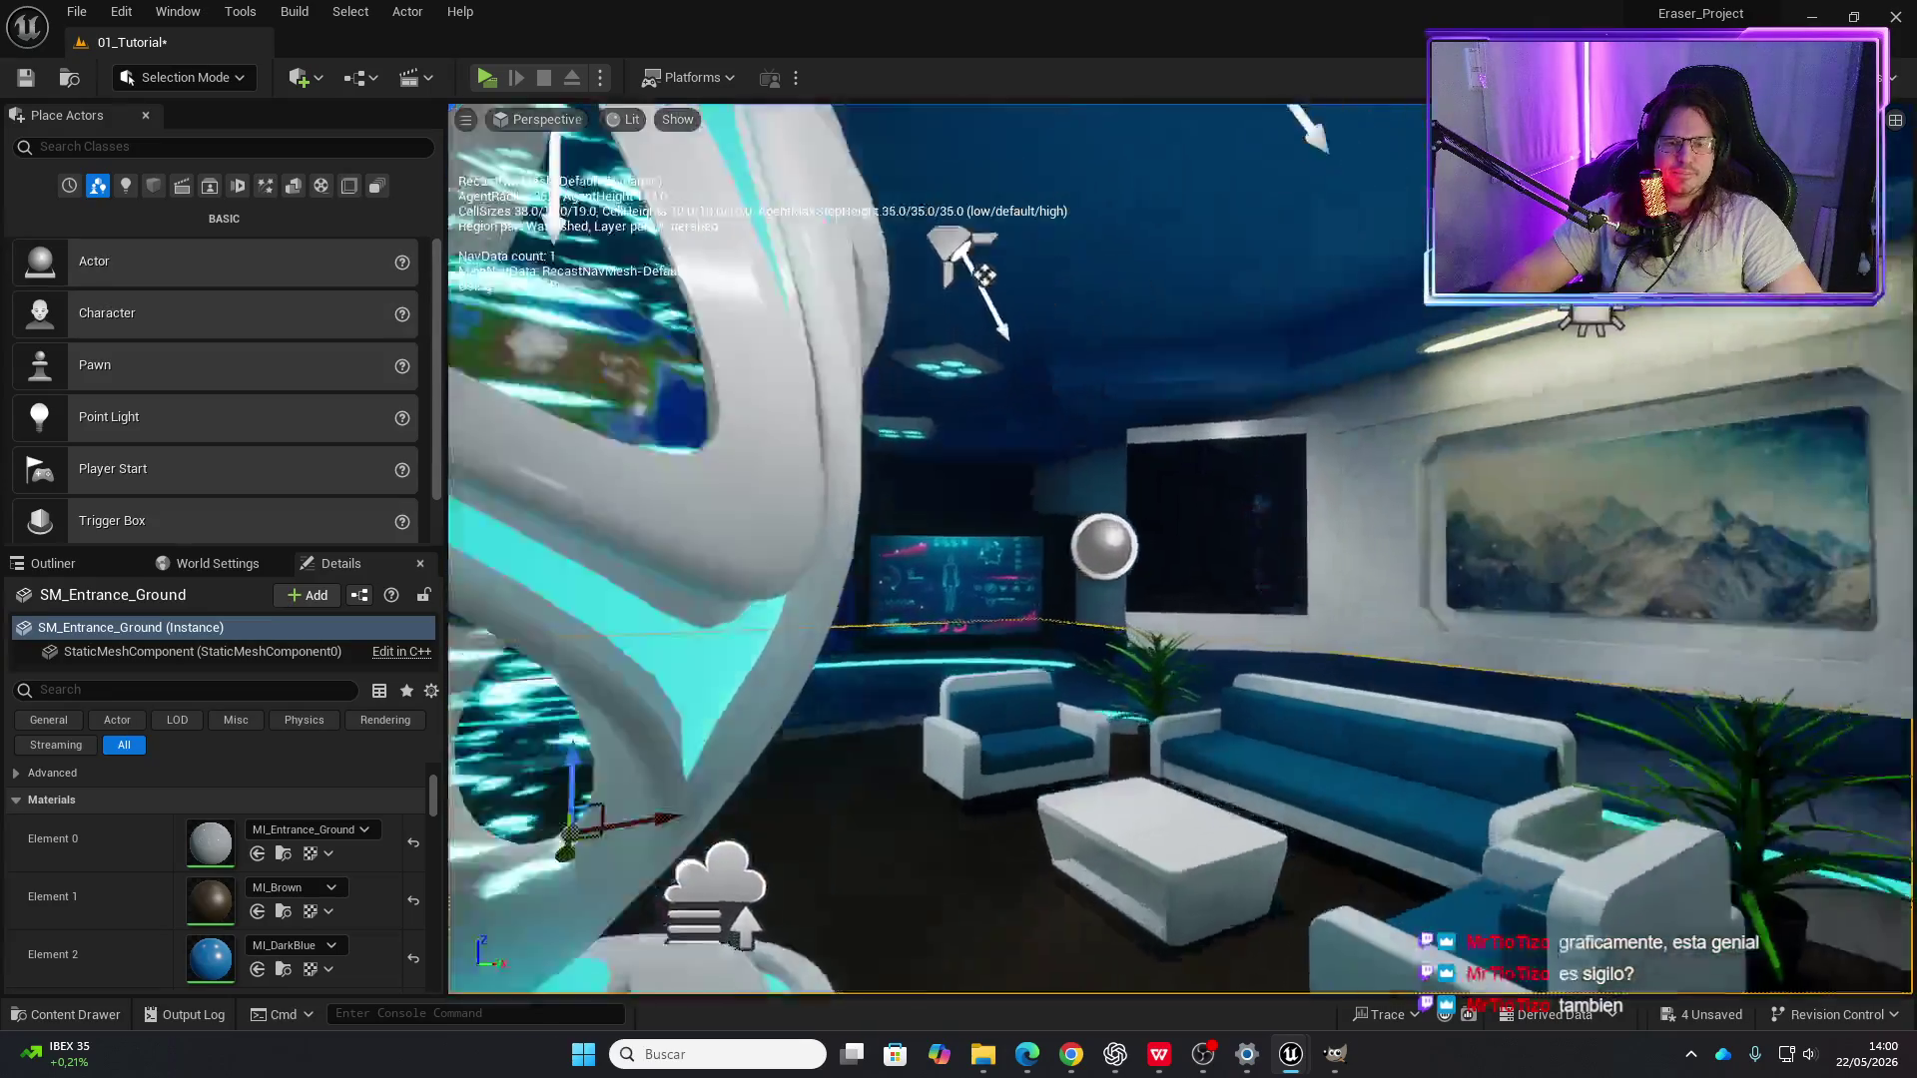
key(w)
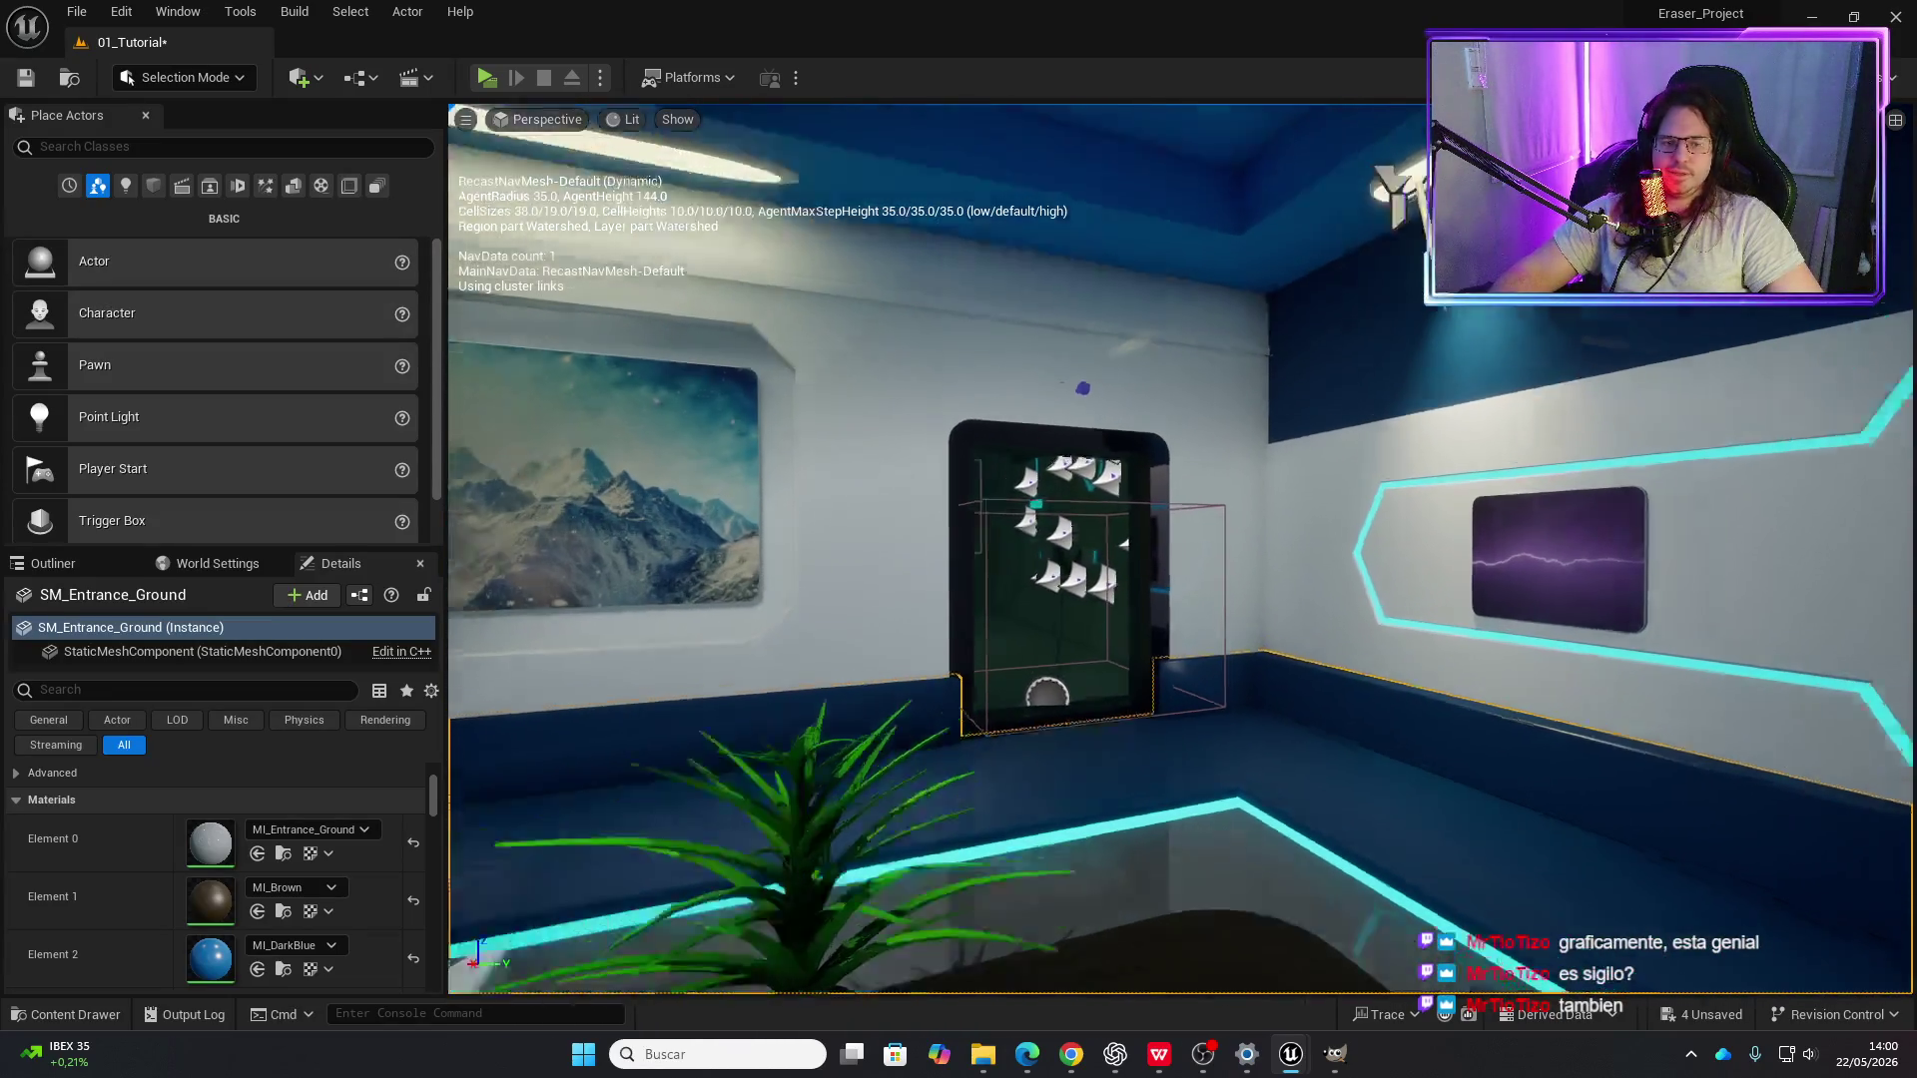
key(s)
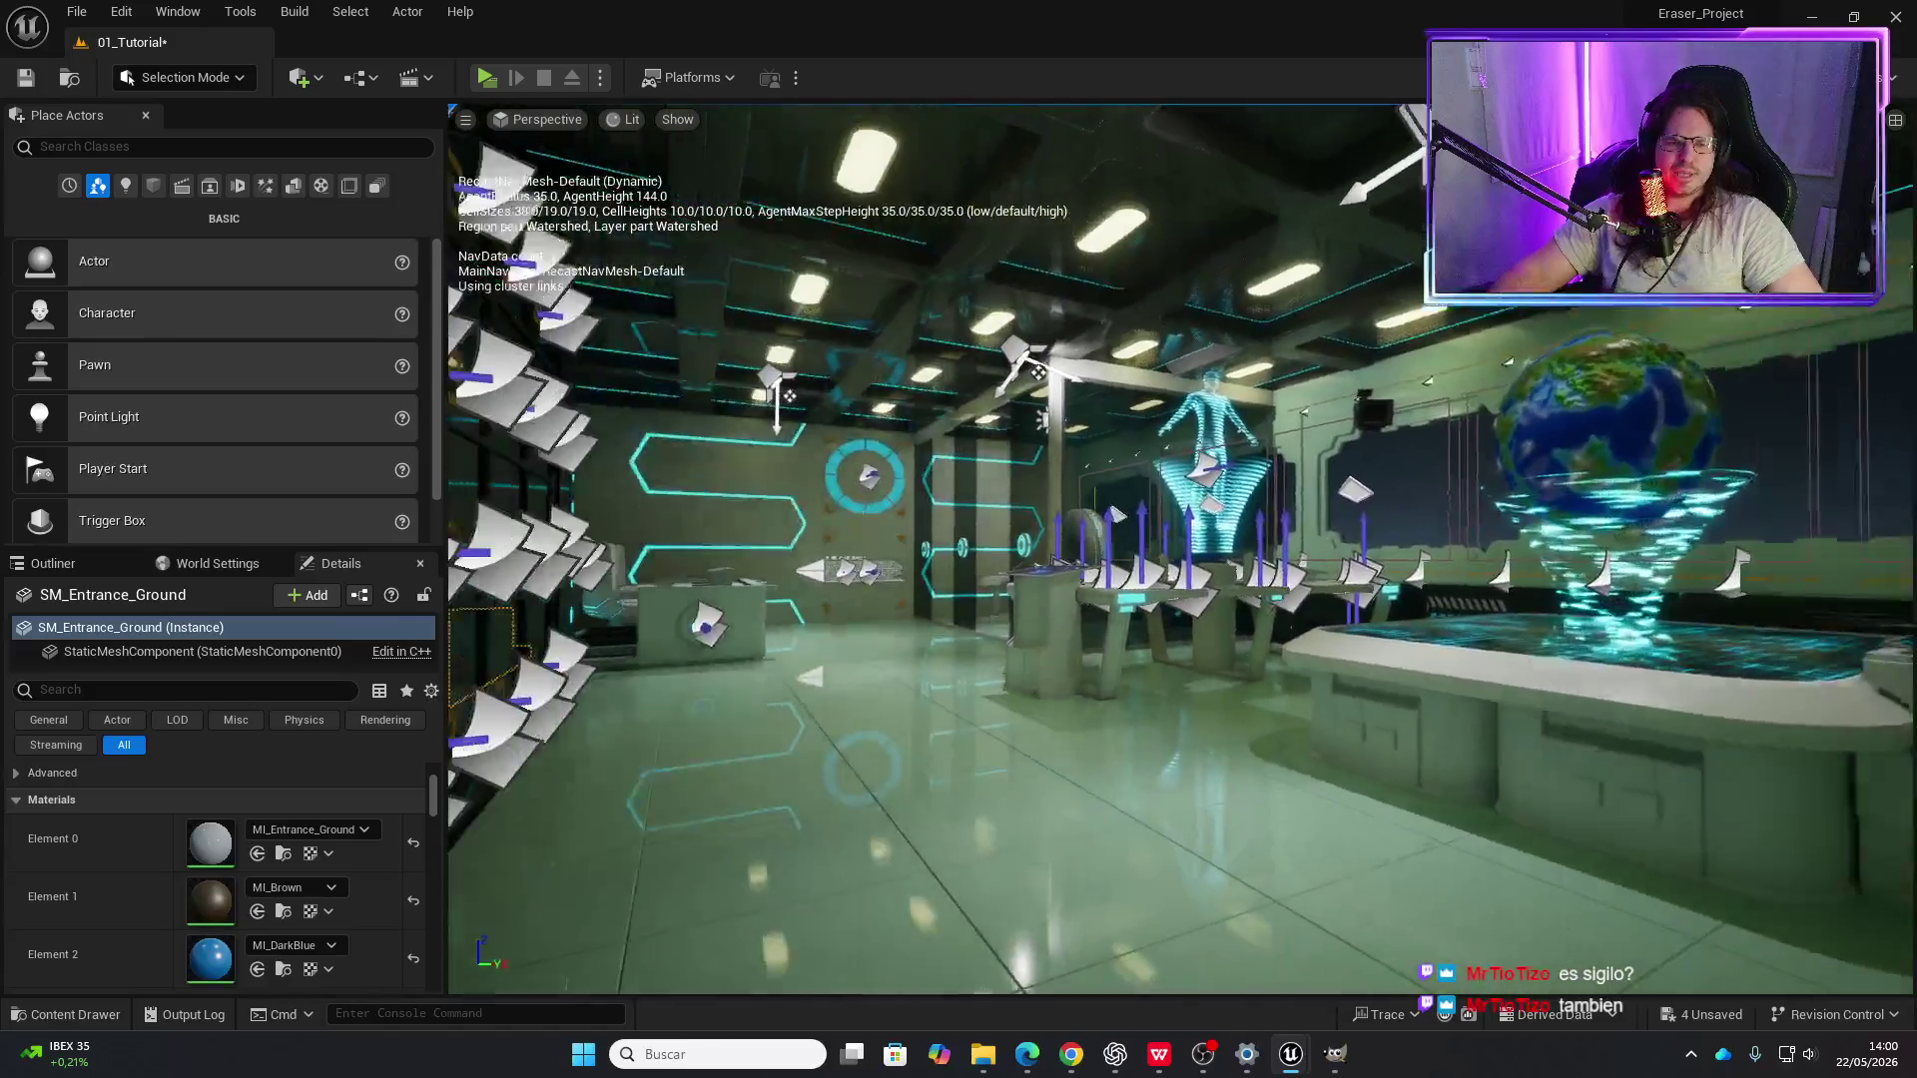
key(w)
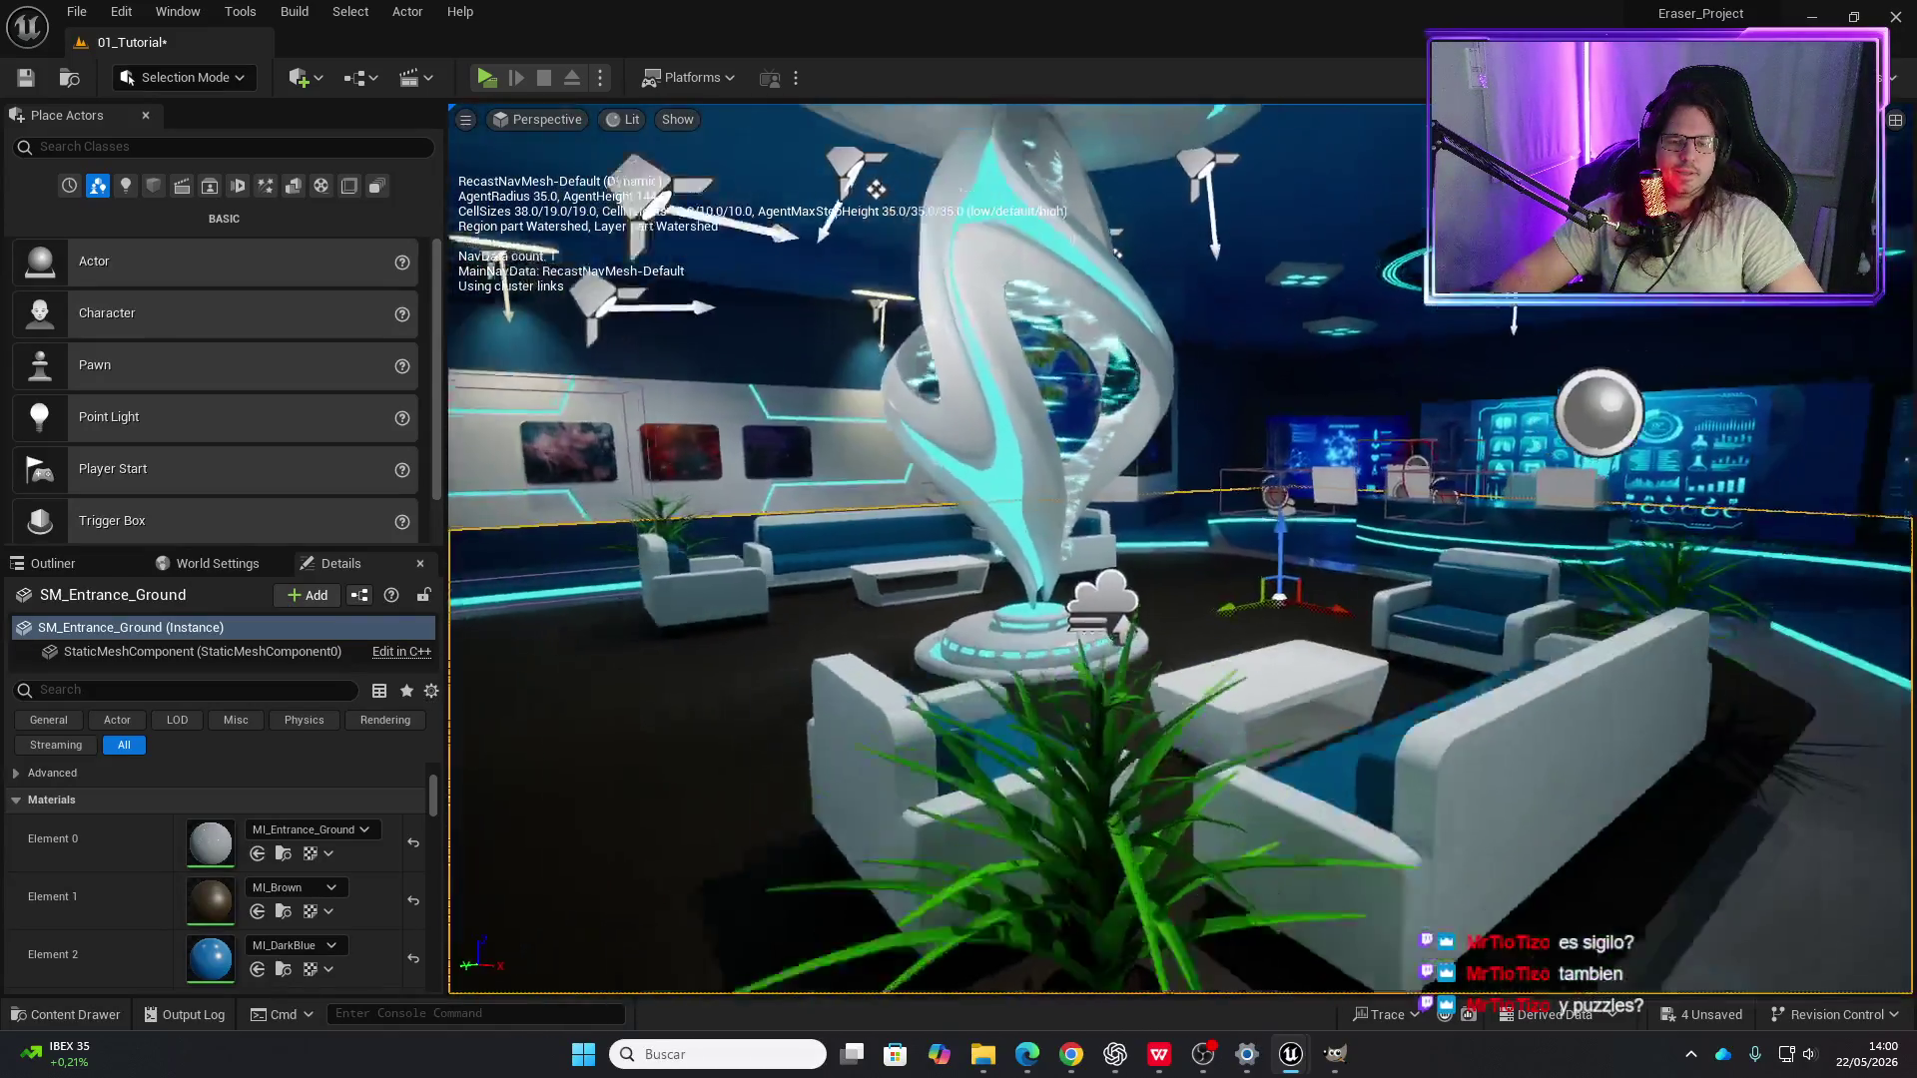
key(s)
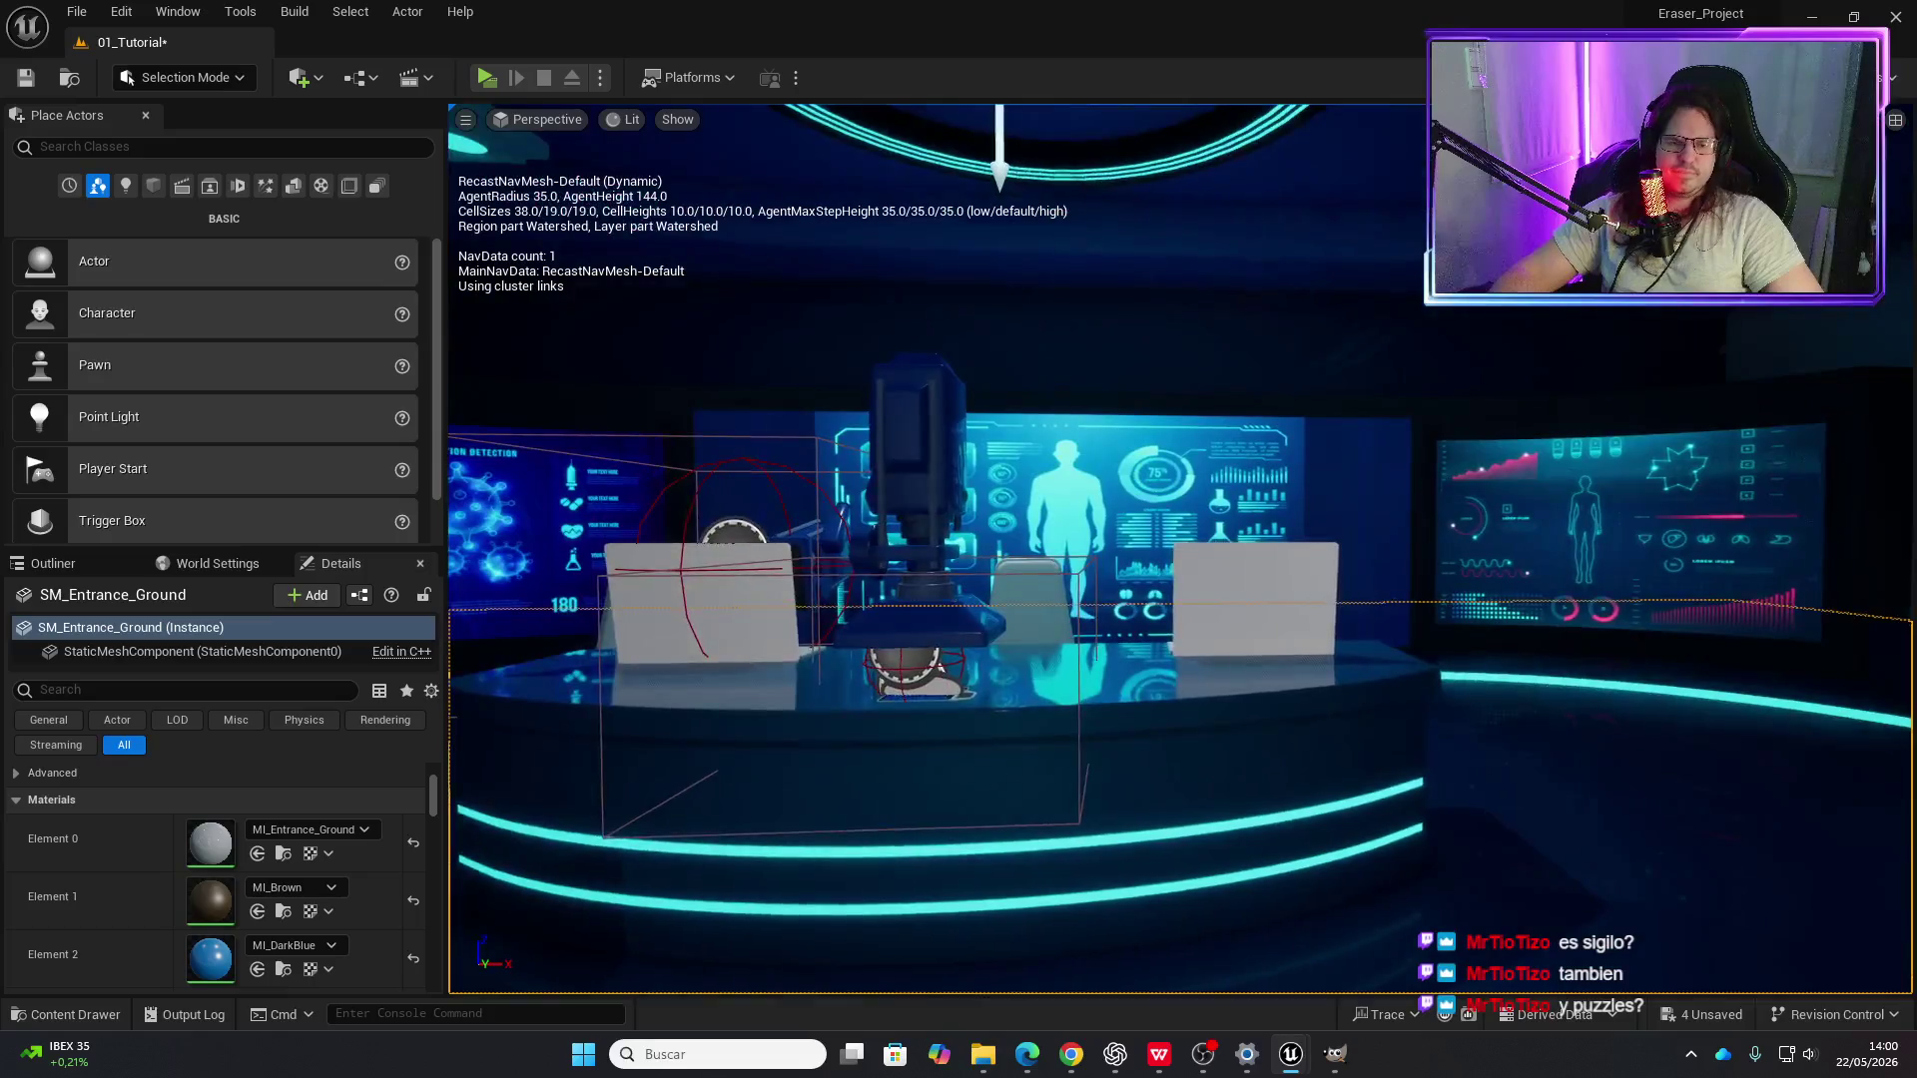
key(w)
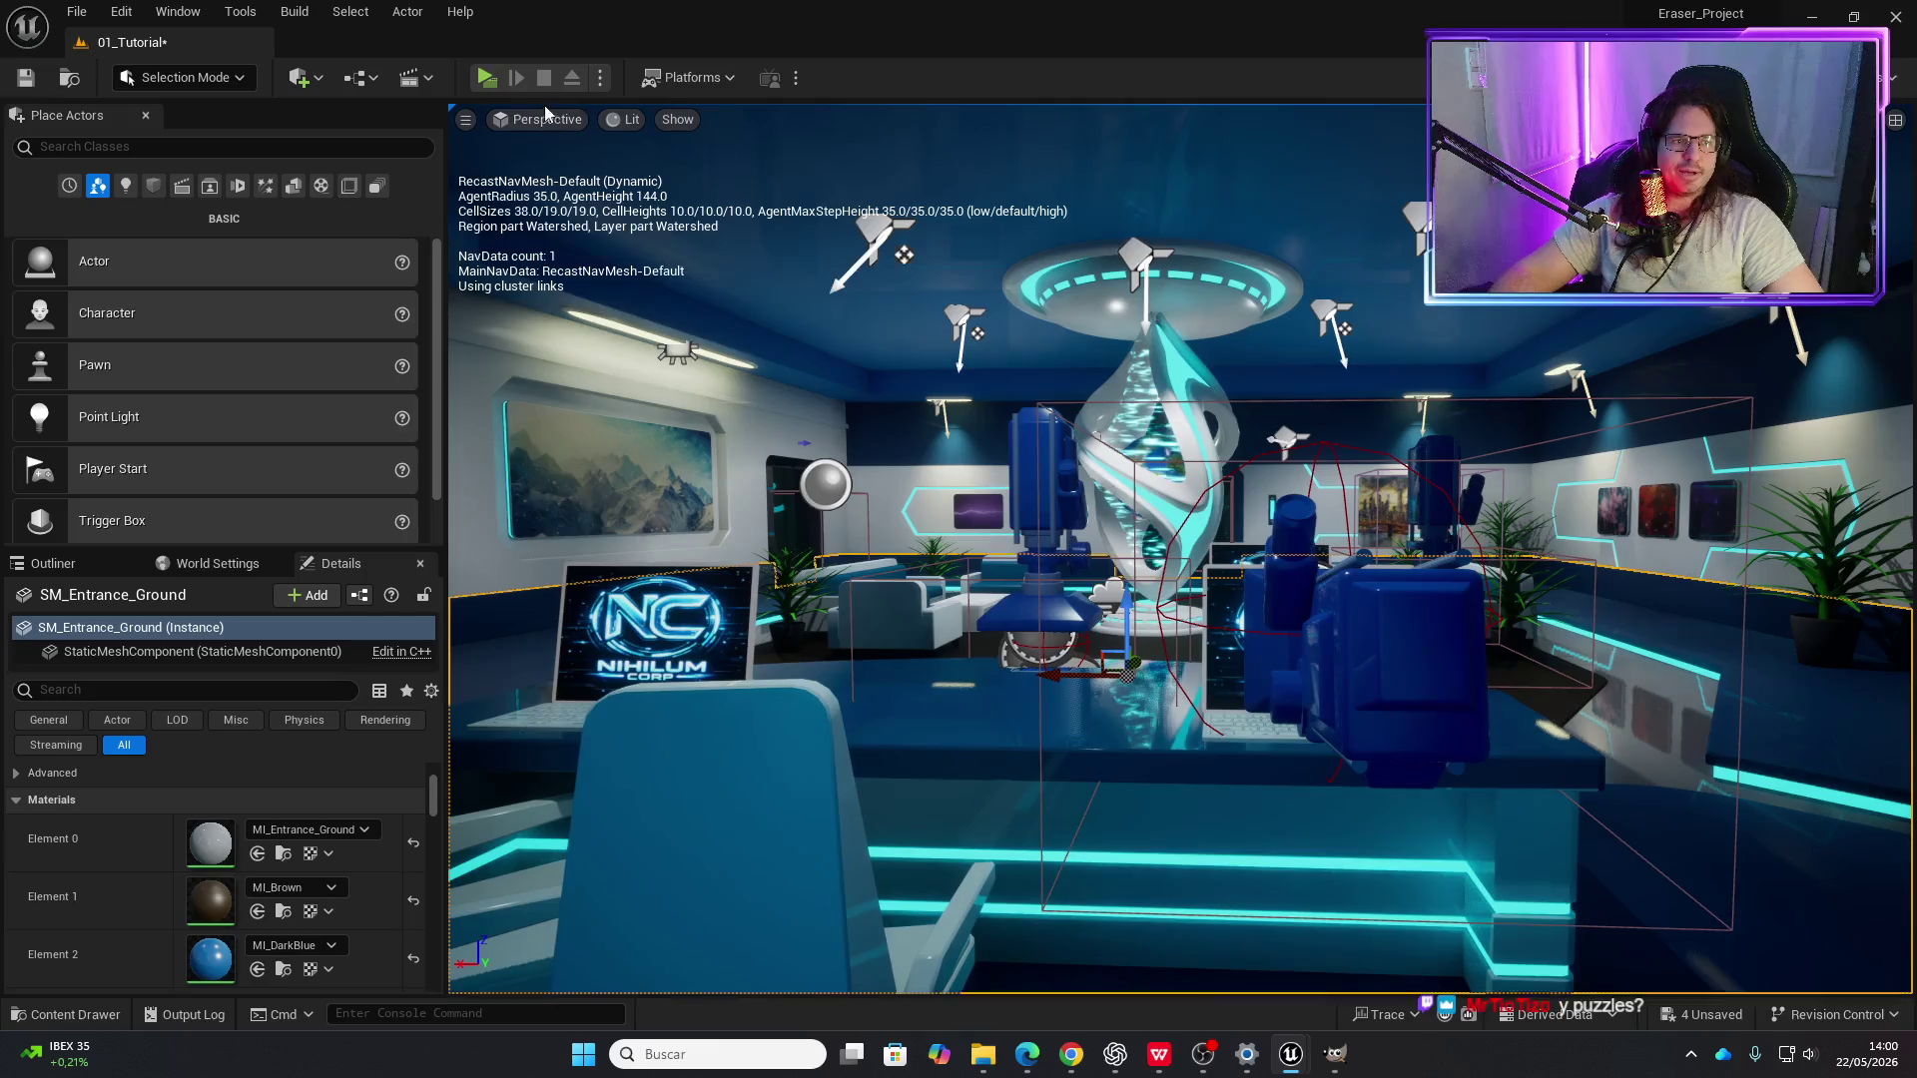
Step: Preview the password lockdown screen in Standalone, close it, and return to the PC widget's Event Graph
click(486, 78)
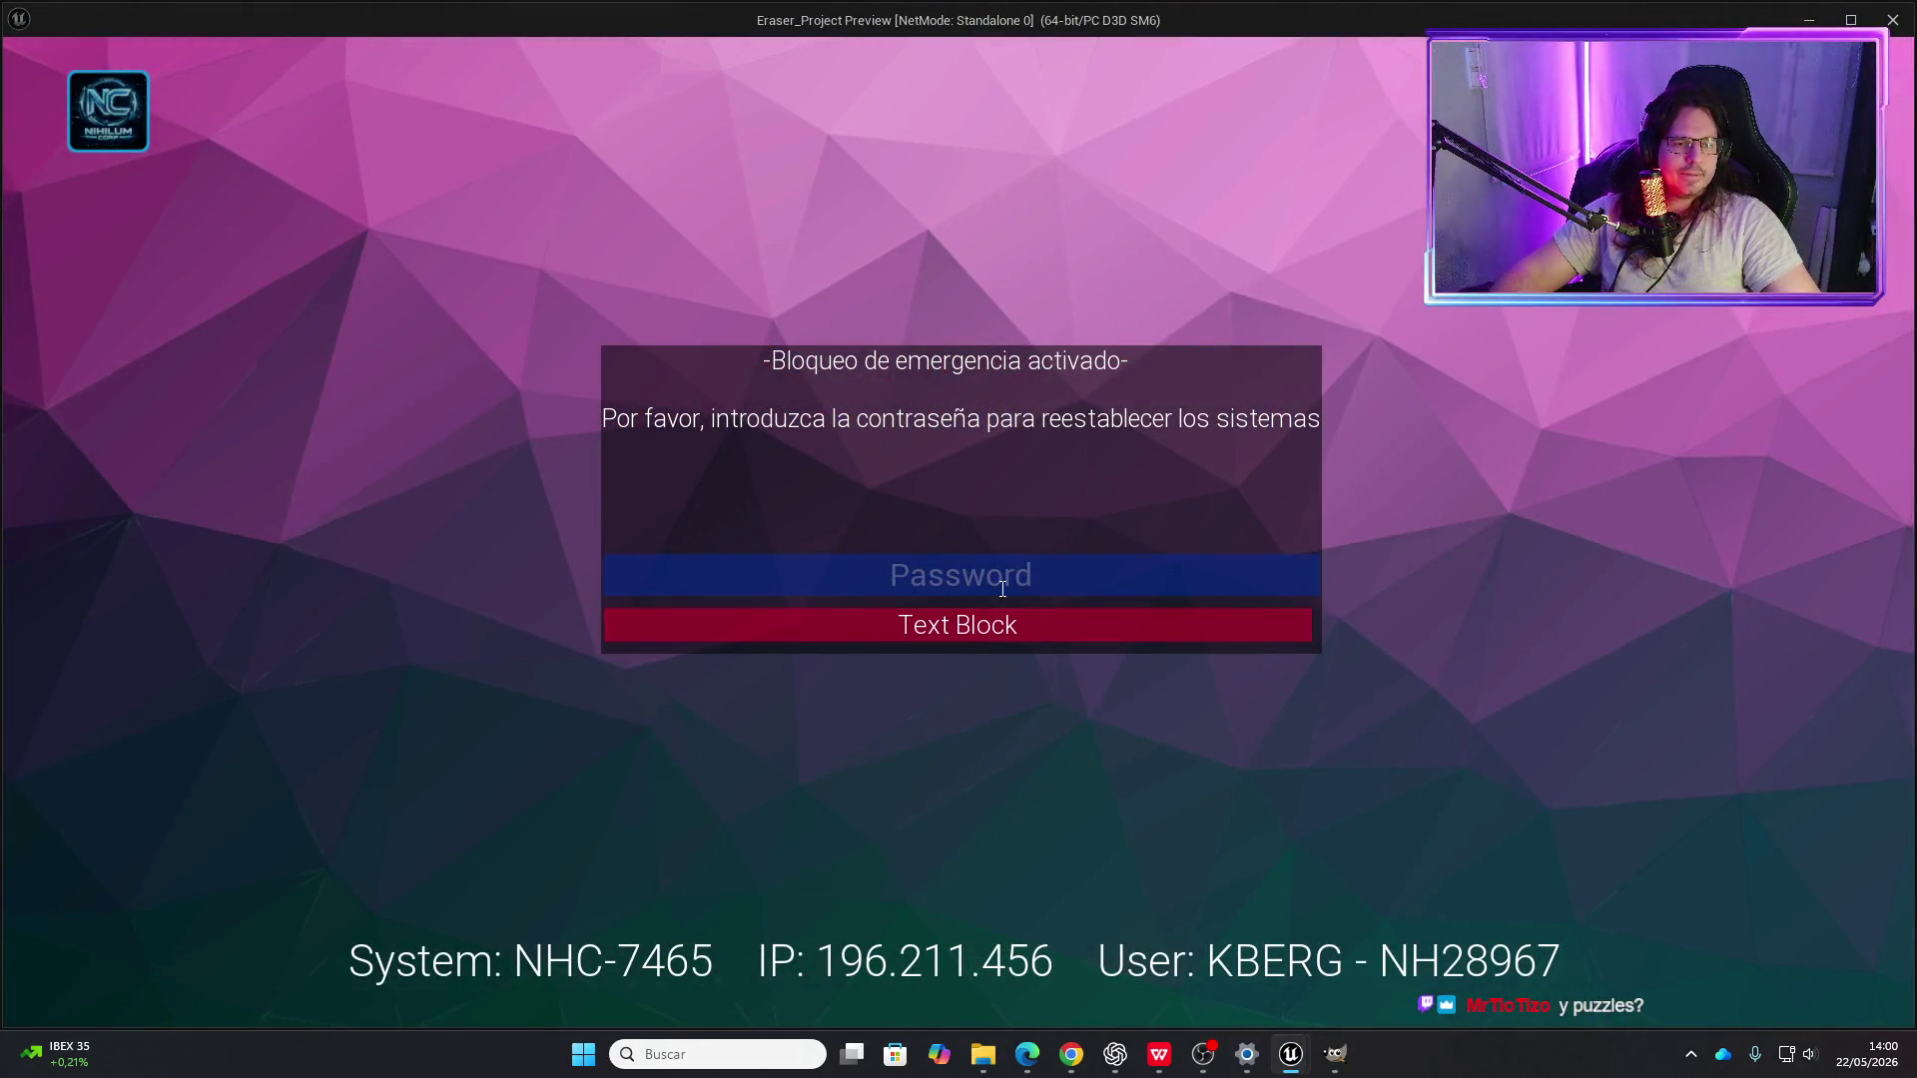
key(Escape)
mouse_move(1292, 1069)
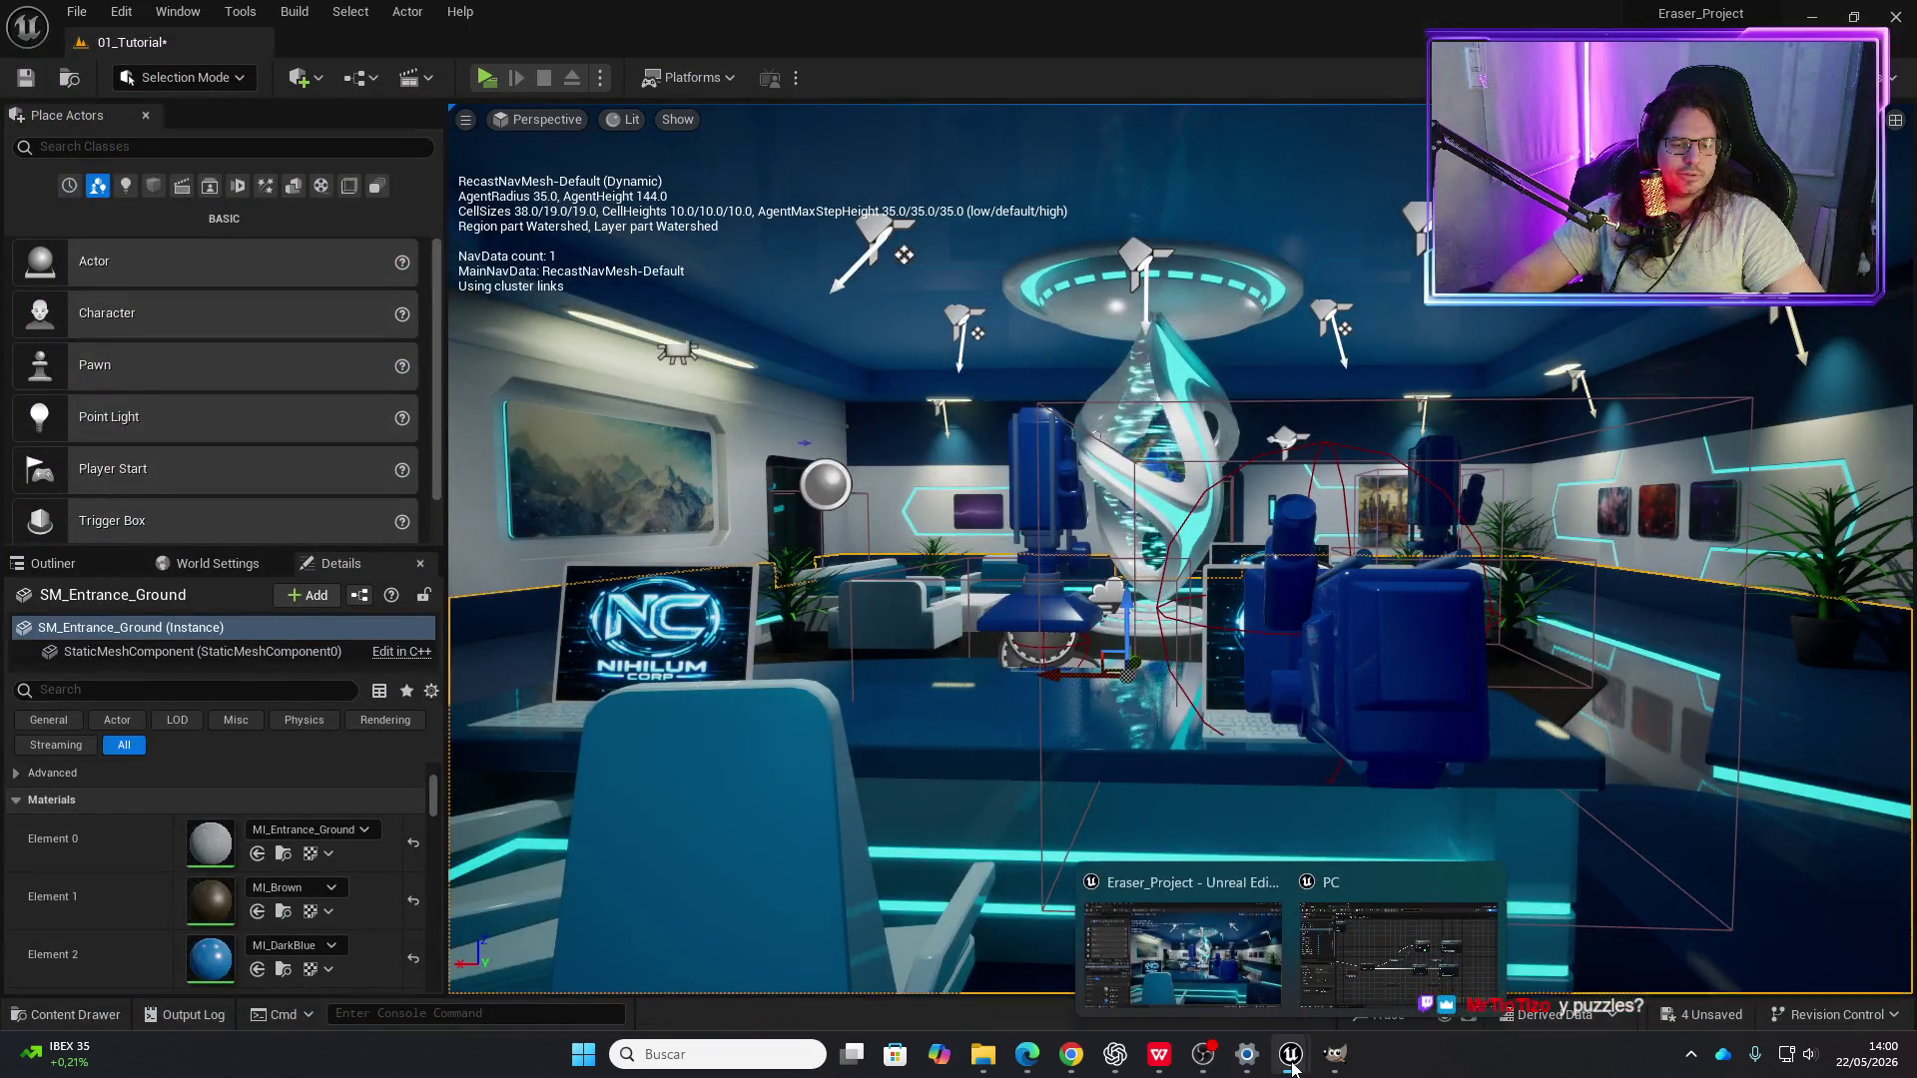
mouse_move(1214, 1058)
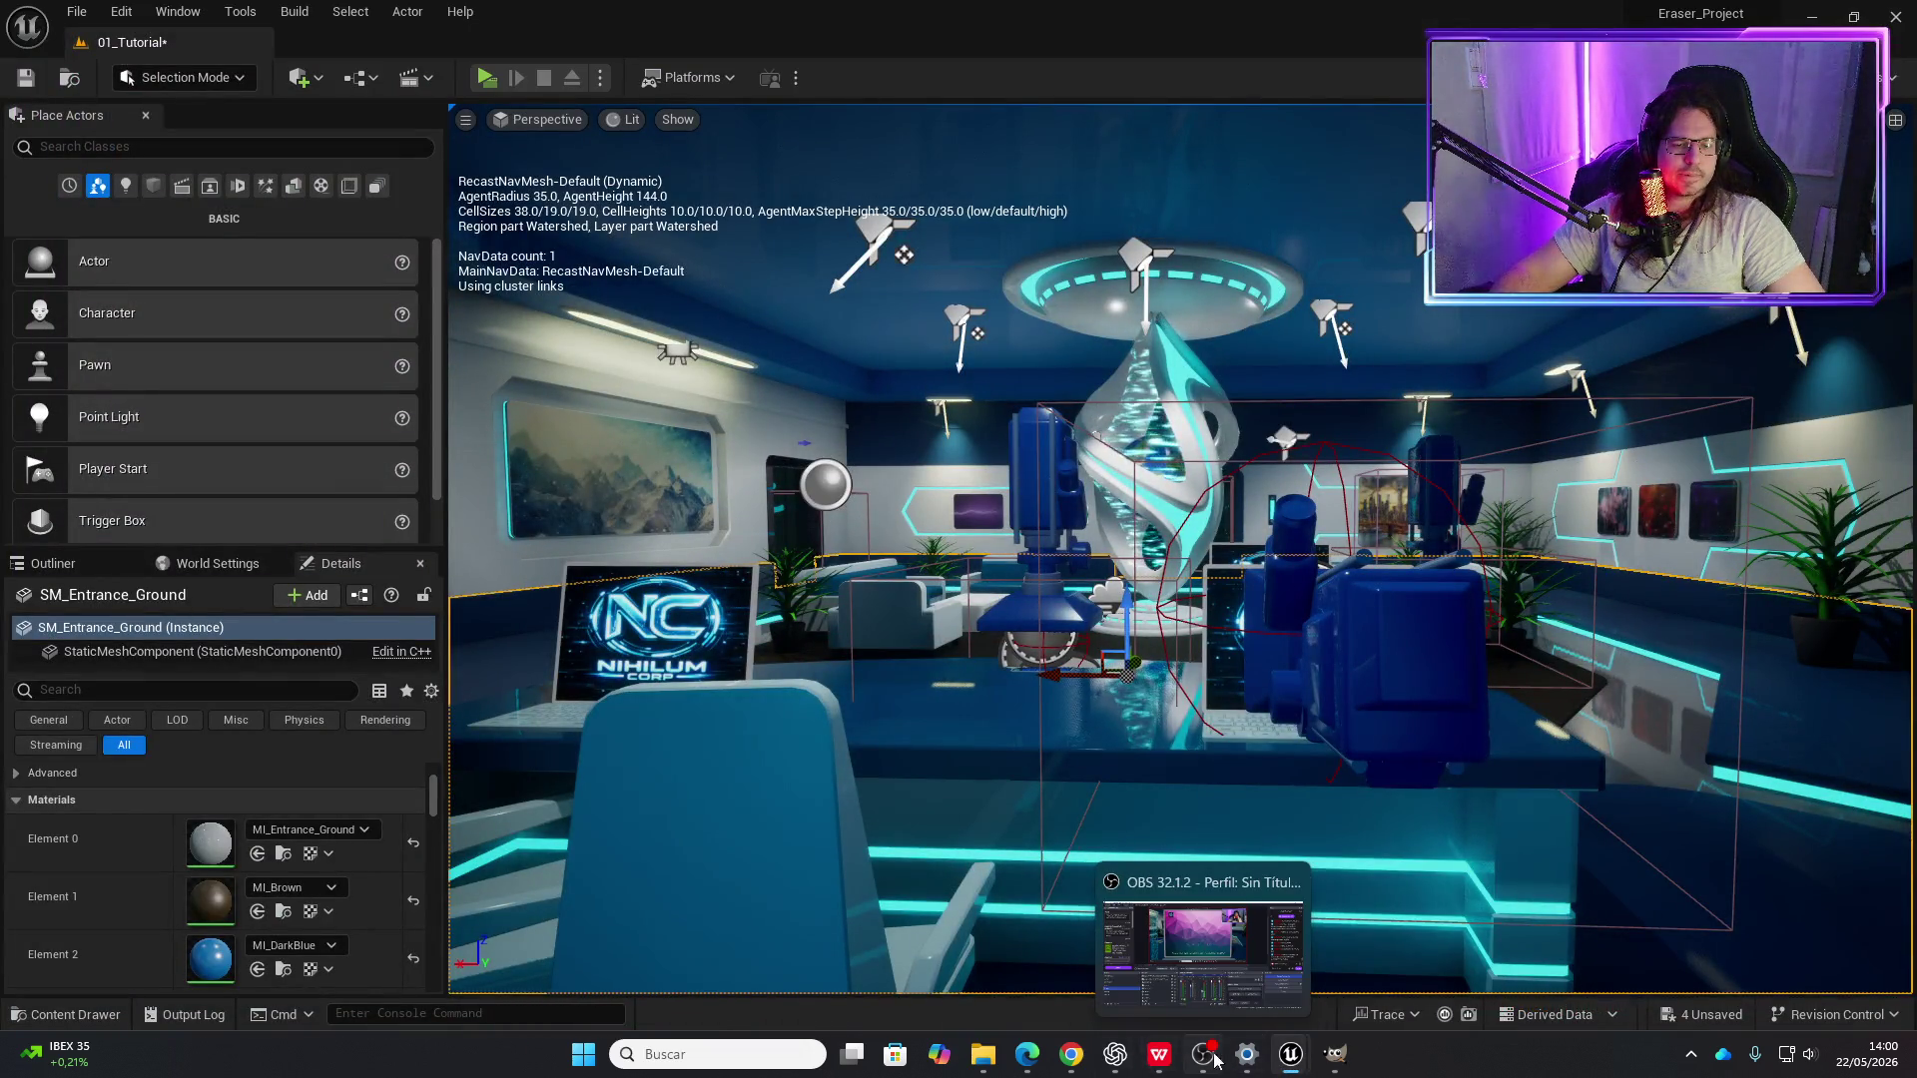
click(1403, 949)
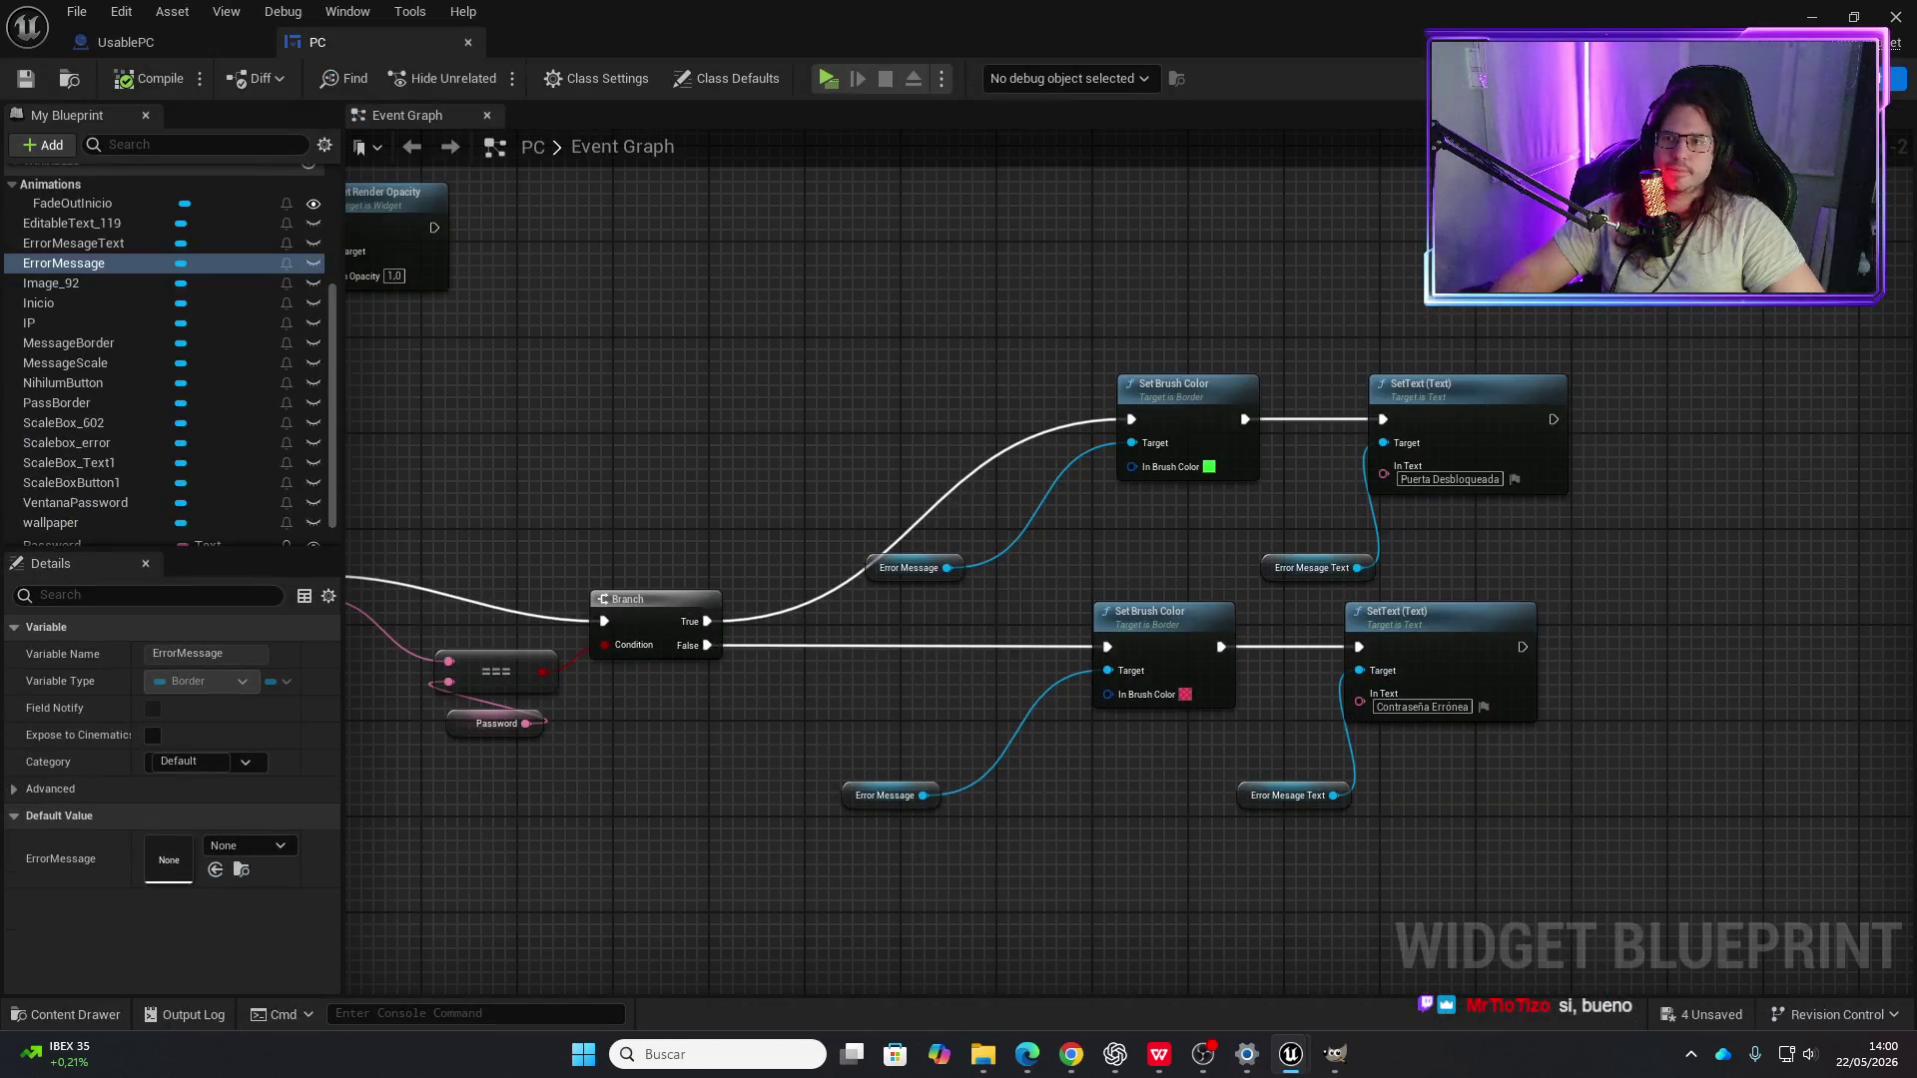
click(1895, 80)
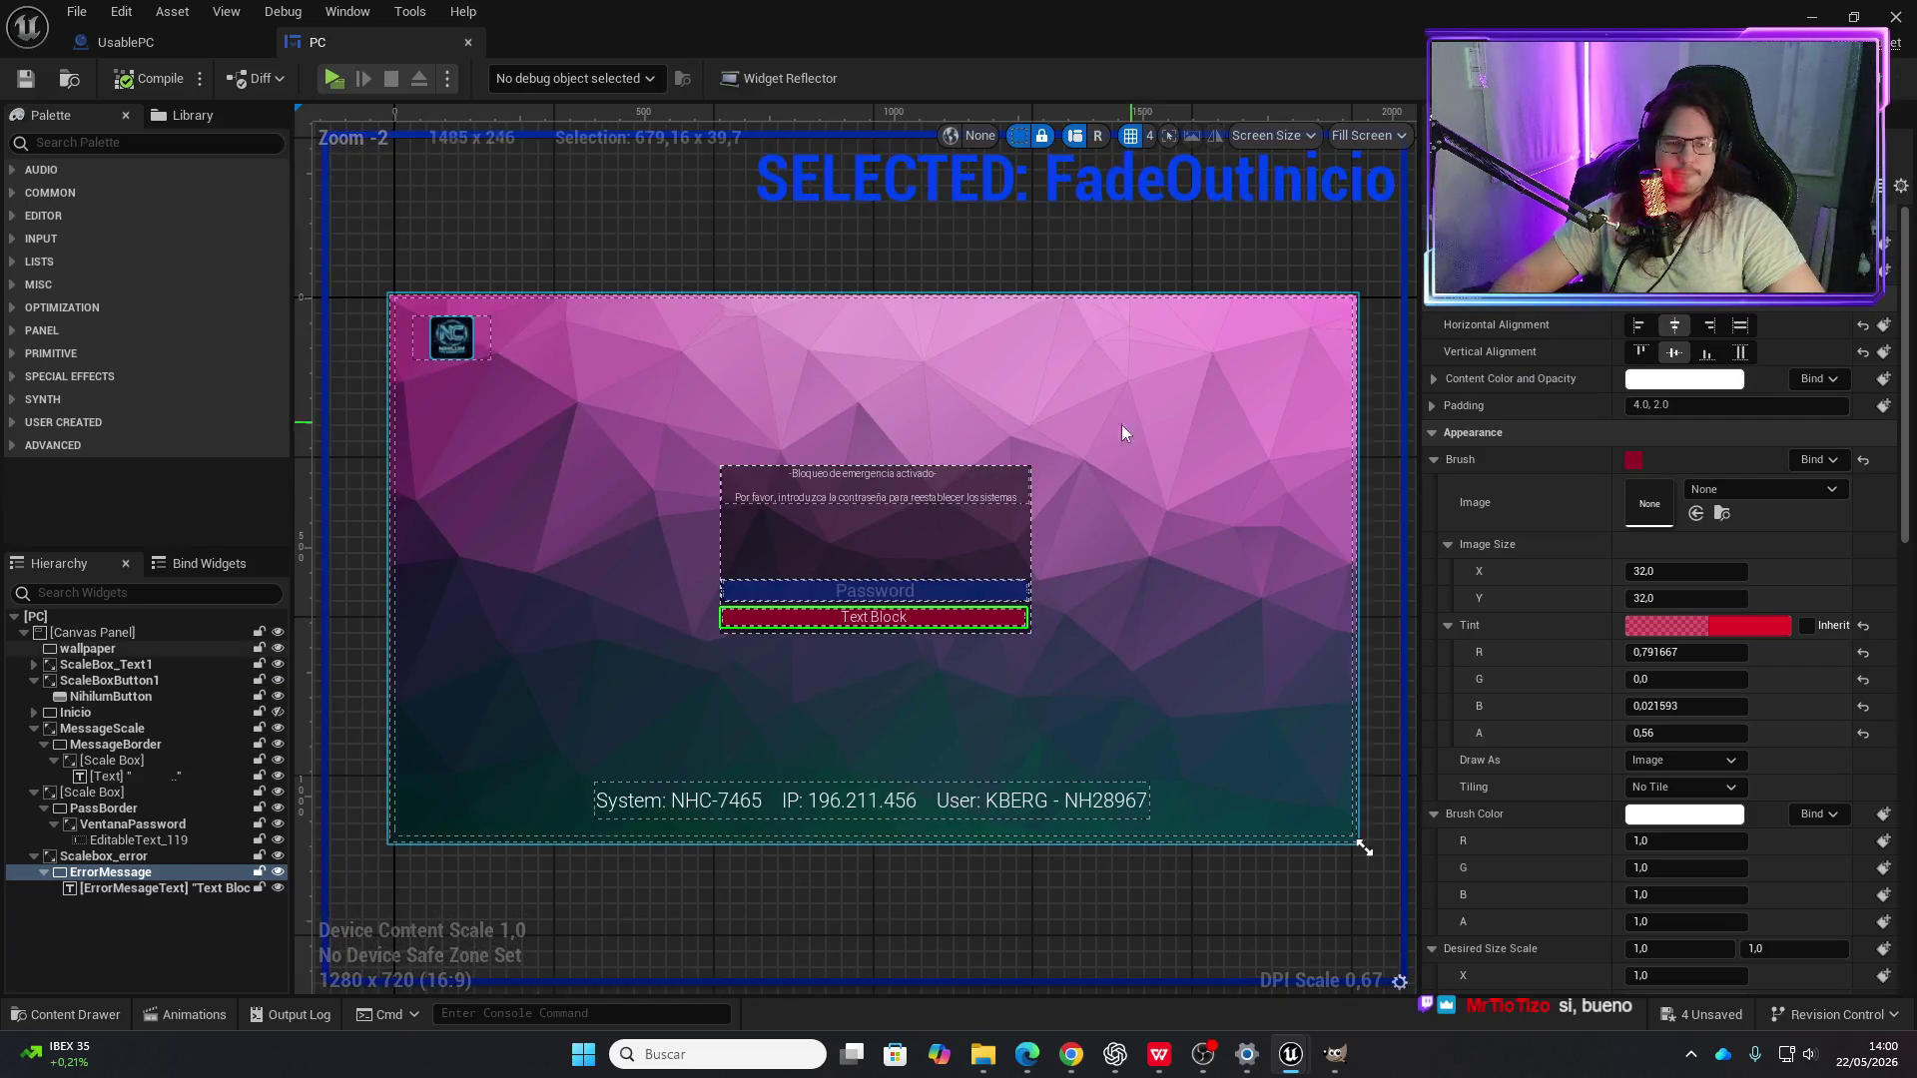
scroll(789, 542, up, 3)
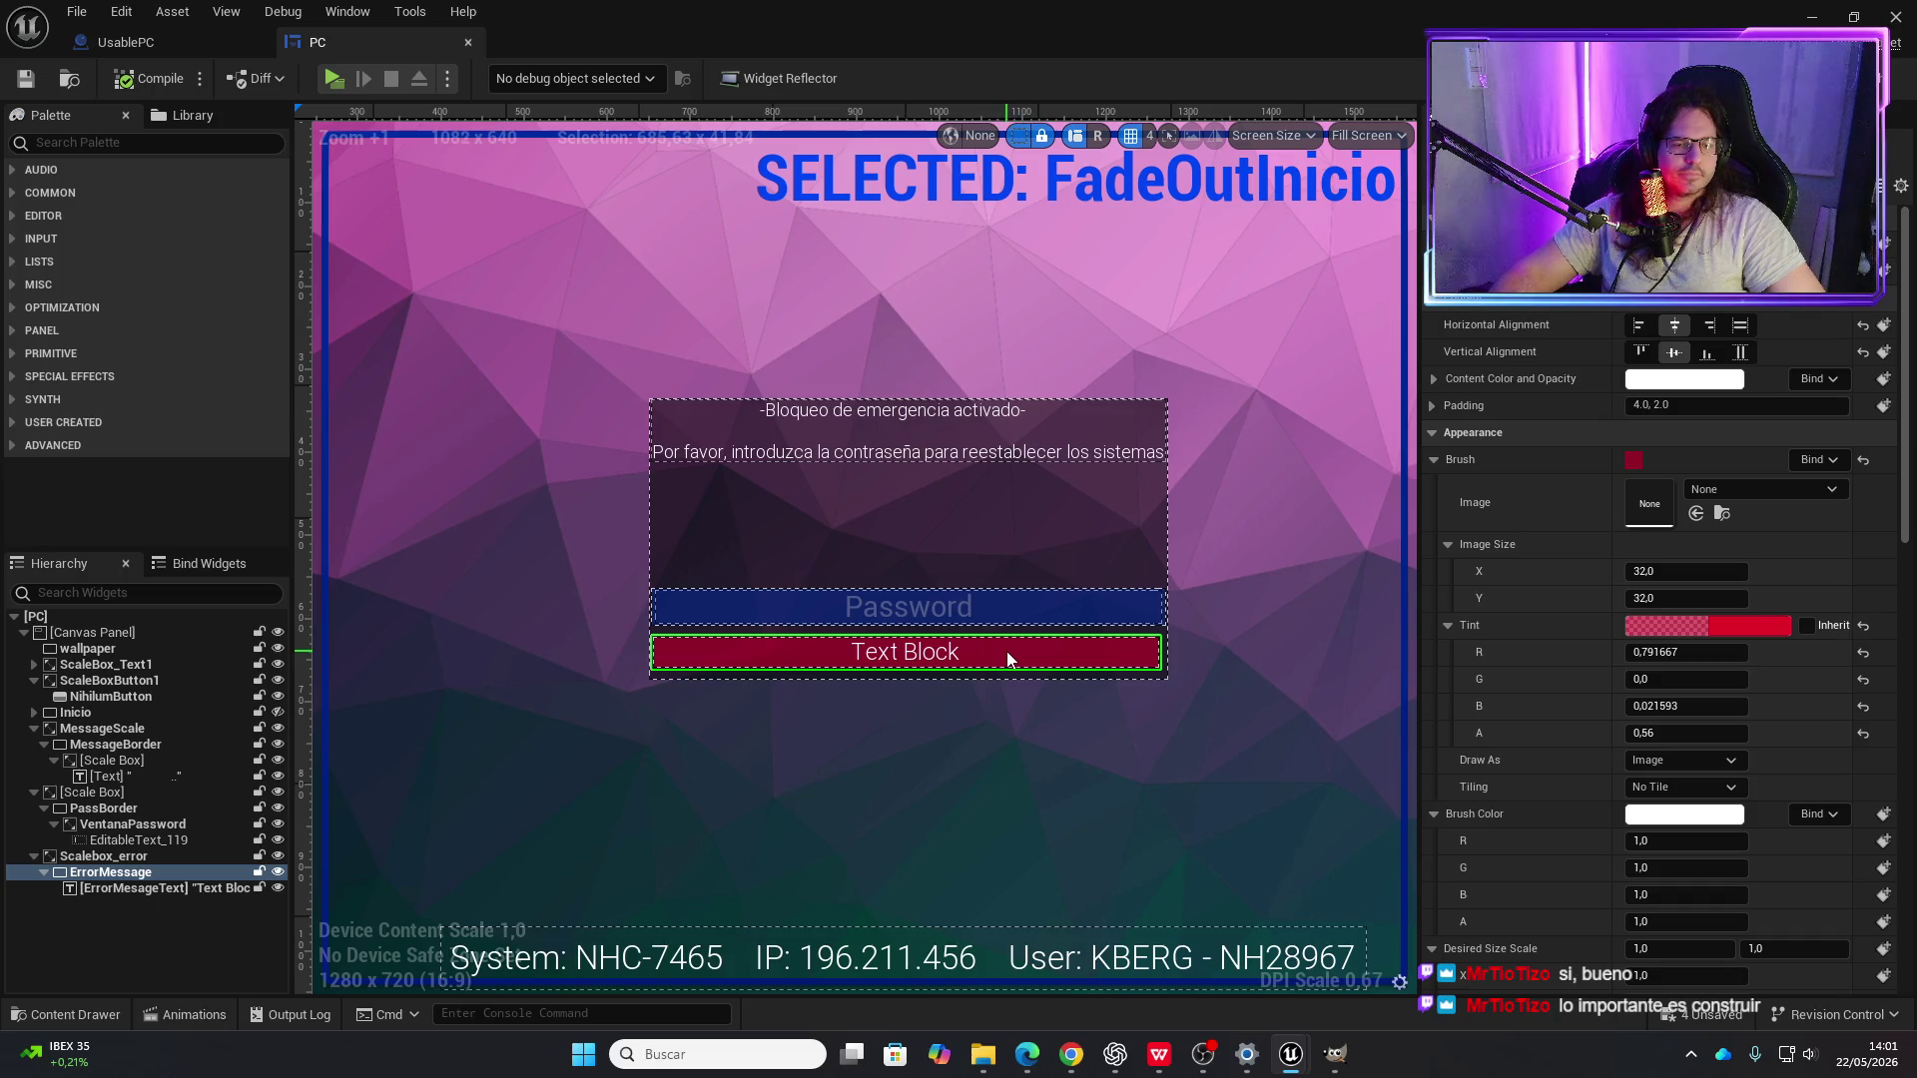
scroll(1007, 651, down, 1)
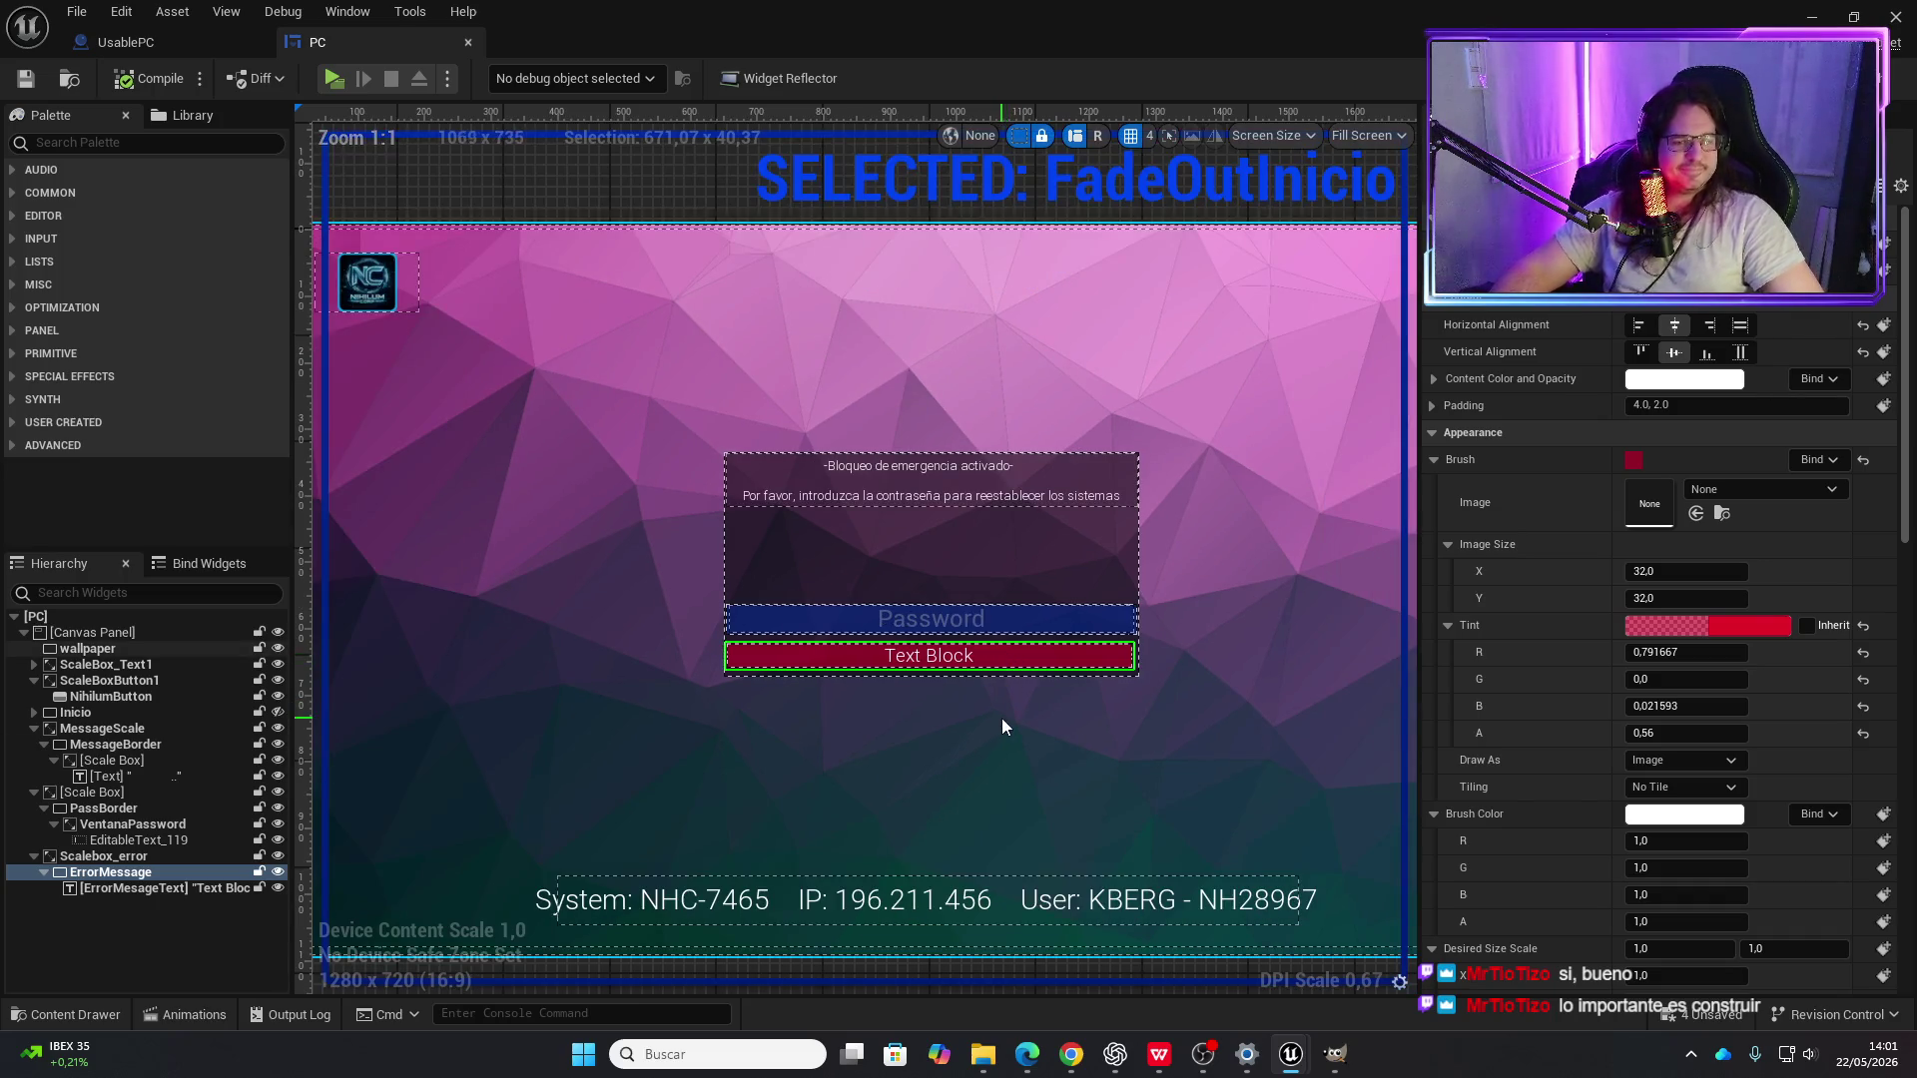
scroll(1053, 701, up, 1)
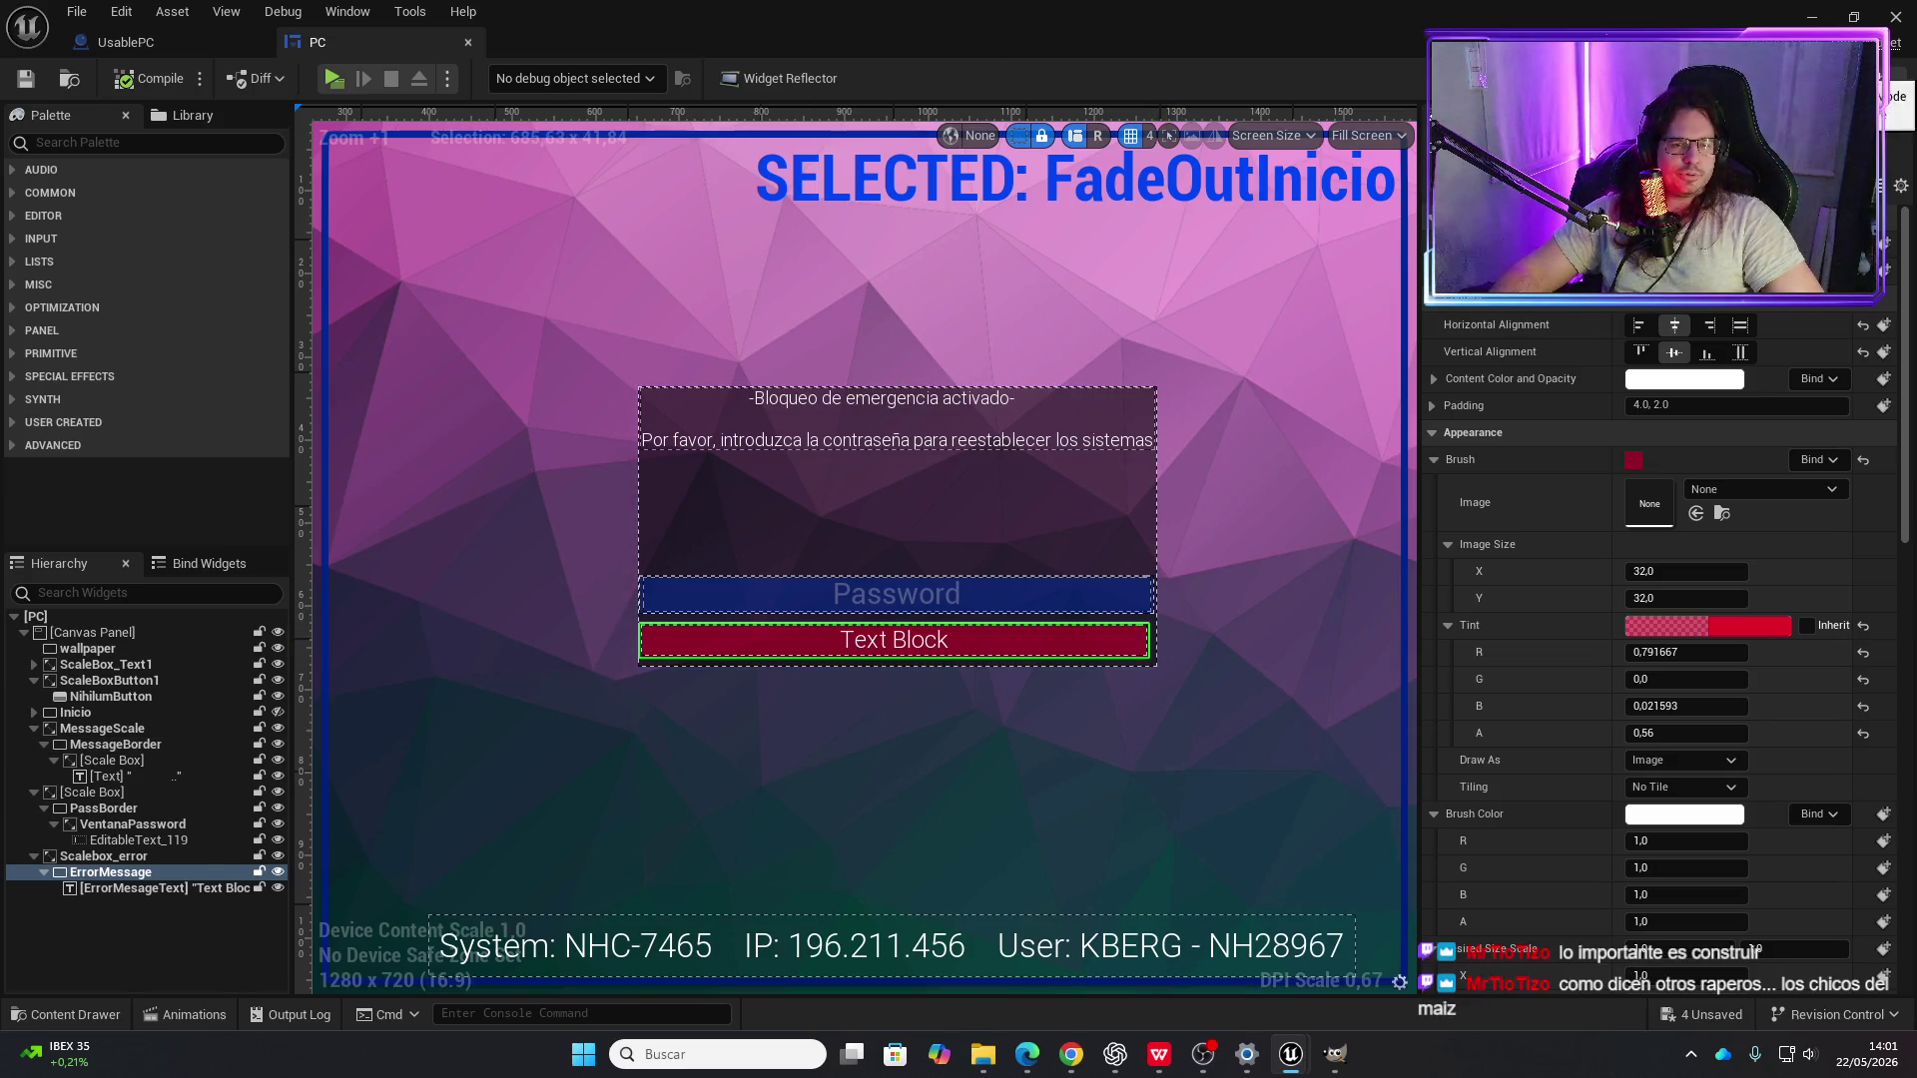
click(1897, 97)
mouse_move(1001, 591)
mouse_down()
mouse_move(1082, 532)
mouse_move(1004, 542)
mouse_up()
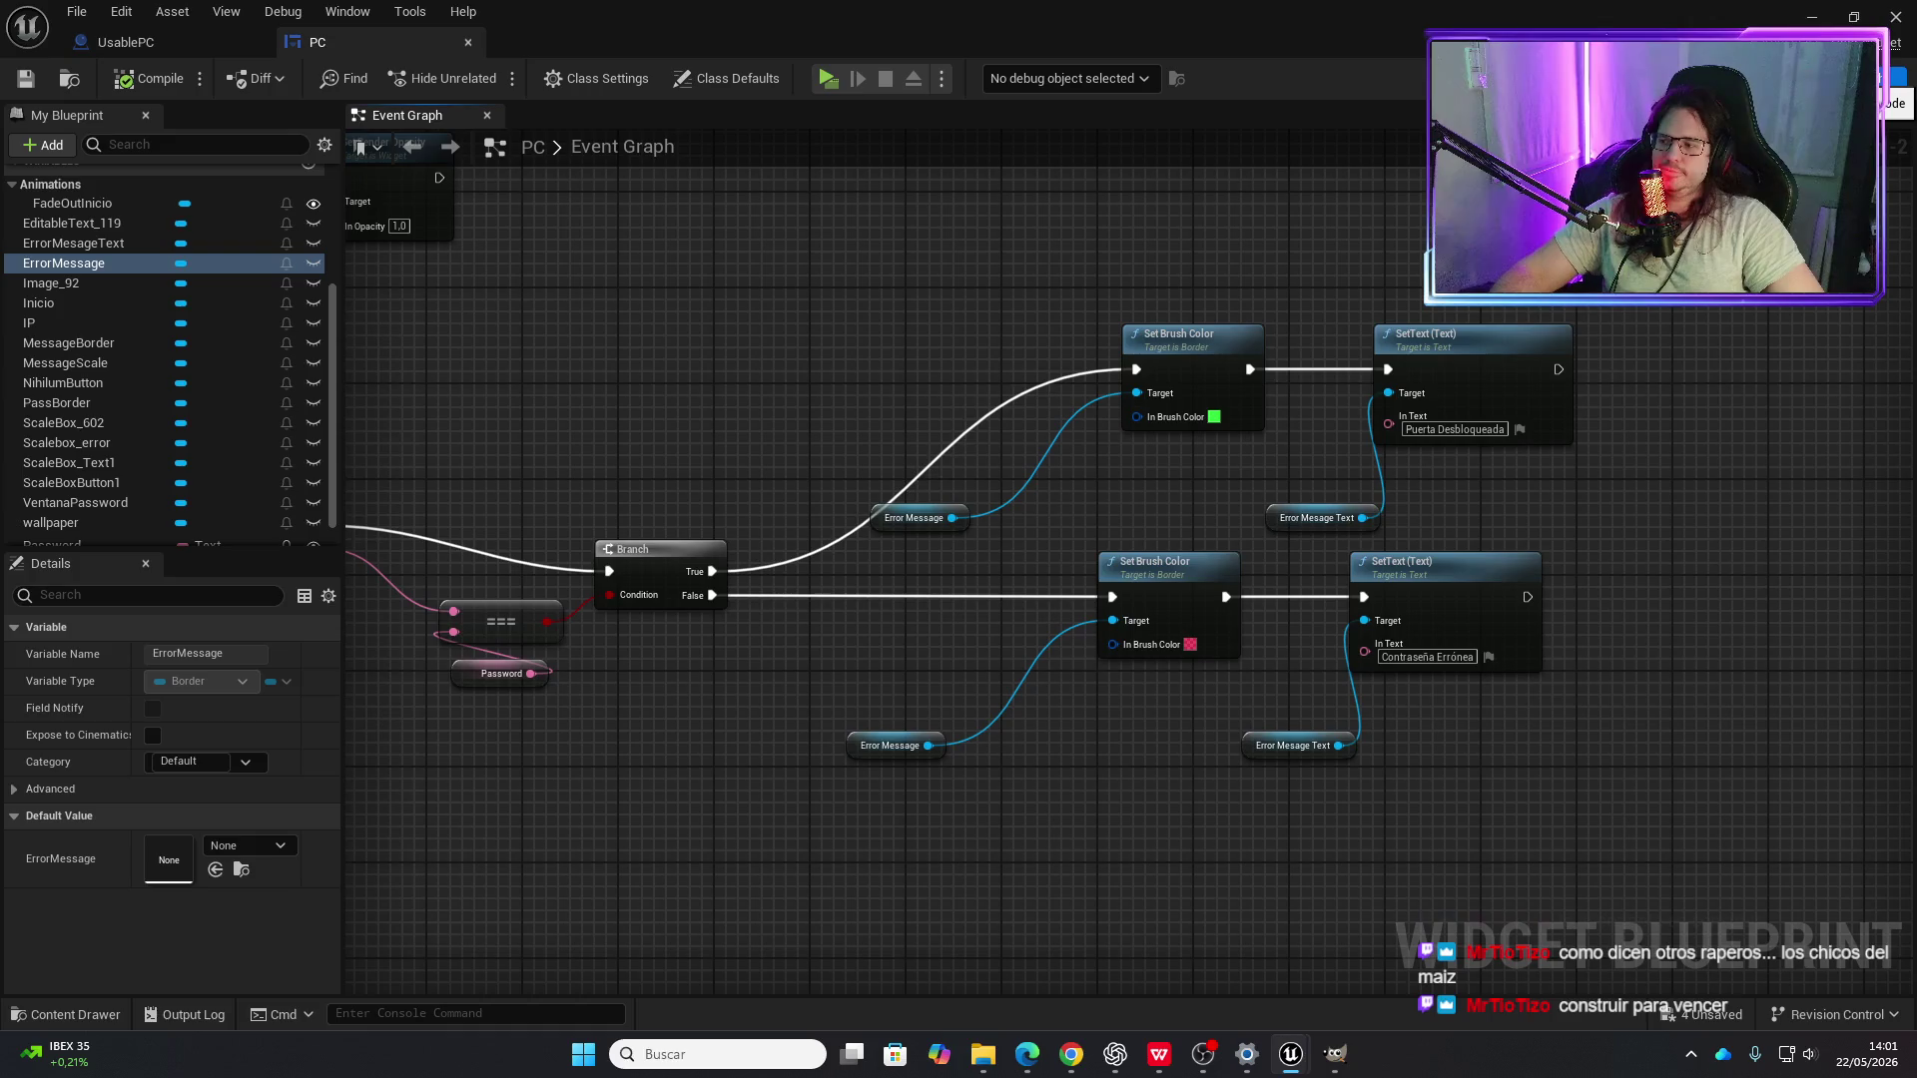
click(1898, 98)
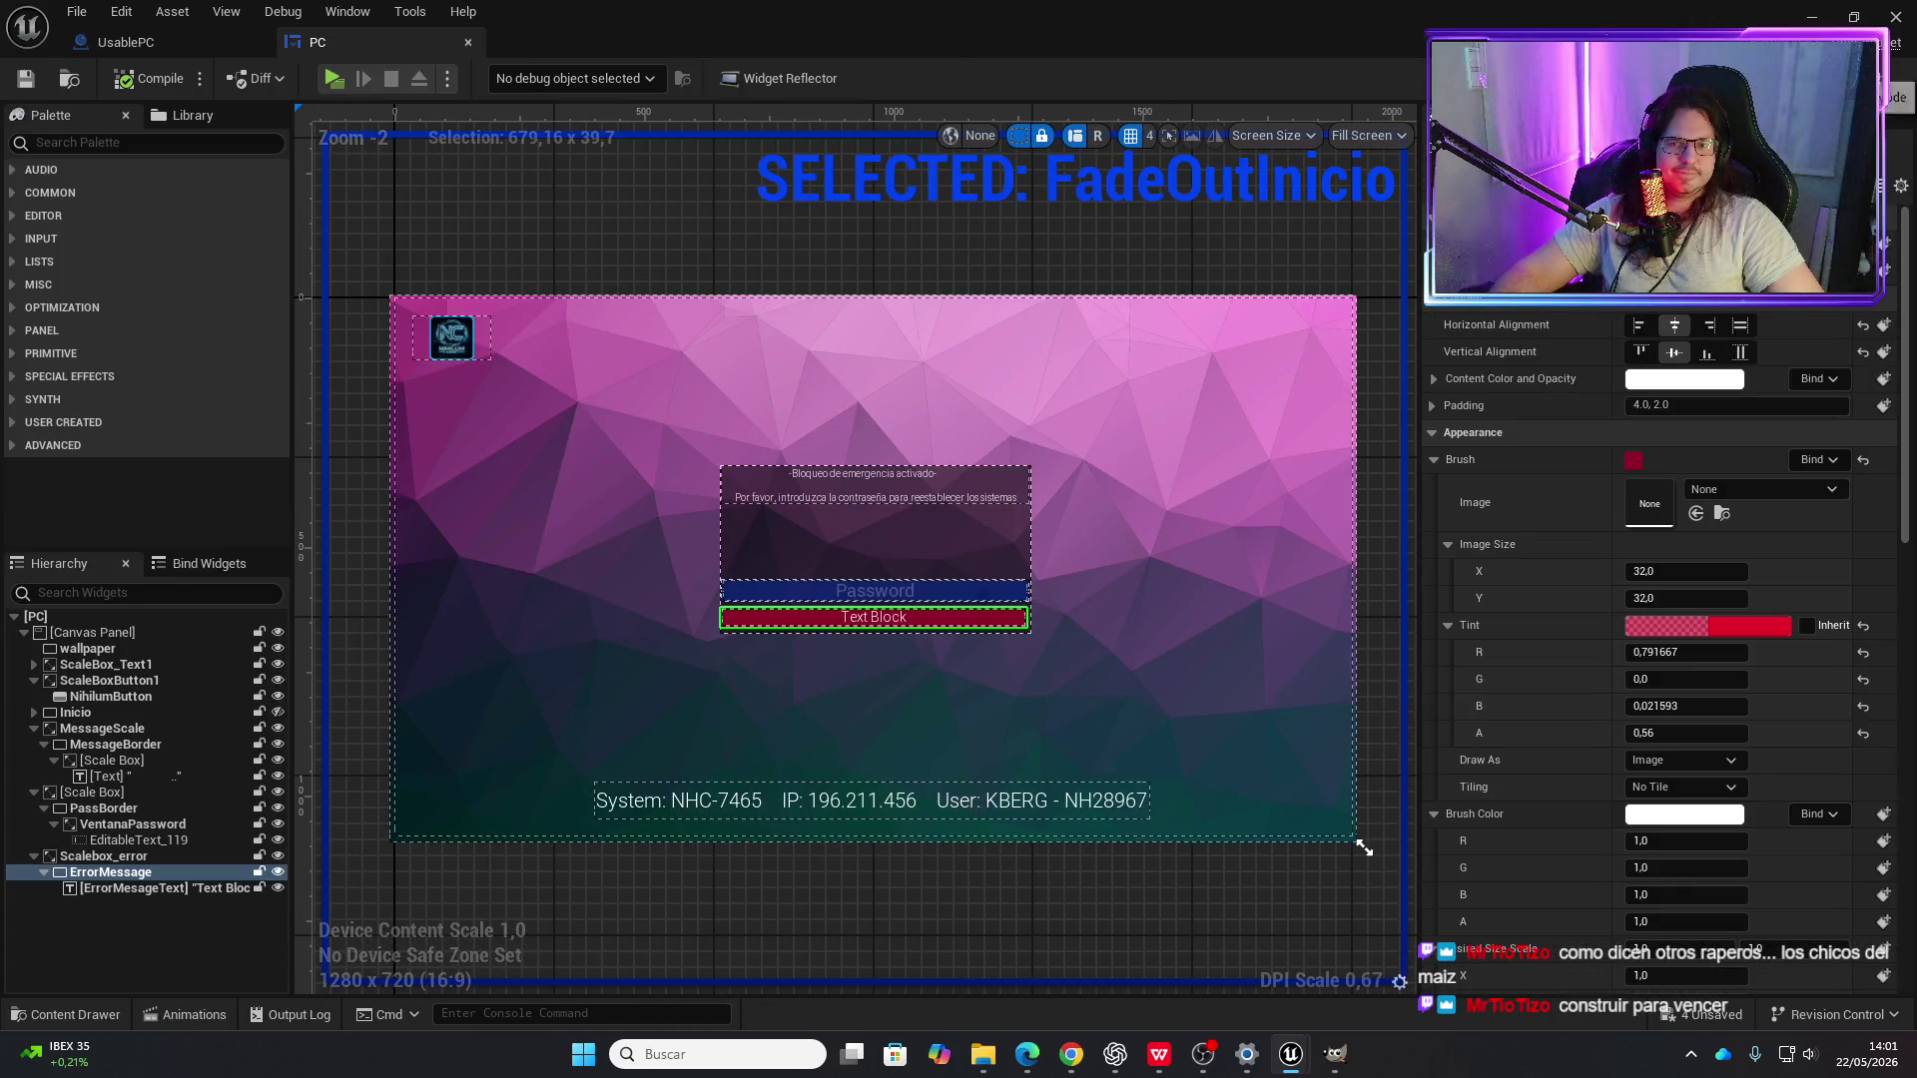
click(1897, 98)
Step: Launch a Standalone preview and submit a wrong password to trigger Contraseña Errónea
click(829, 80)
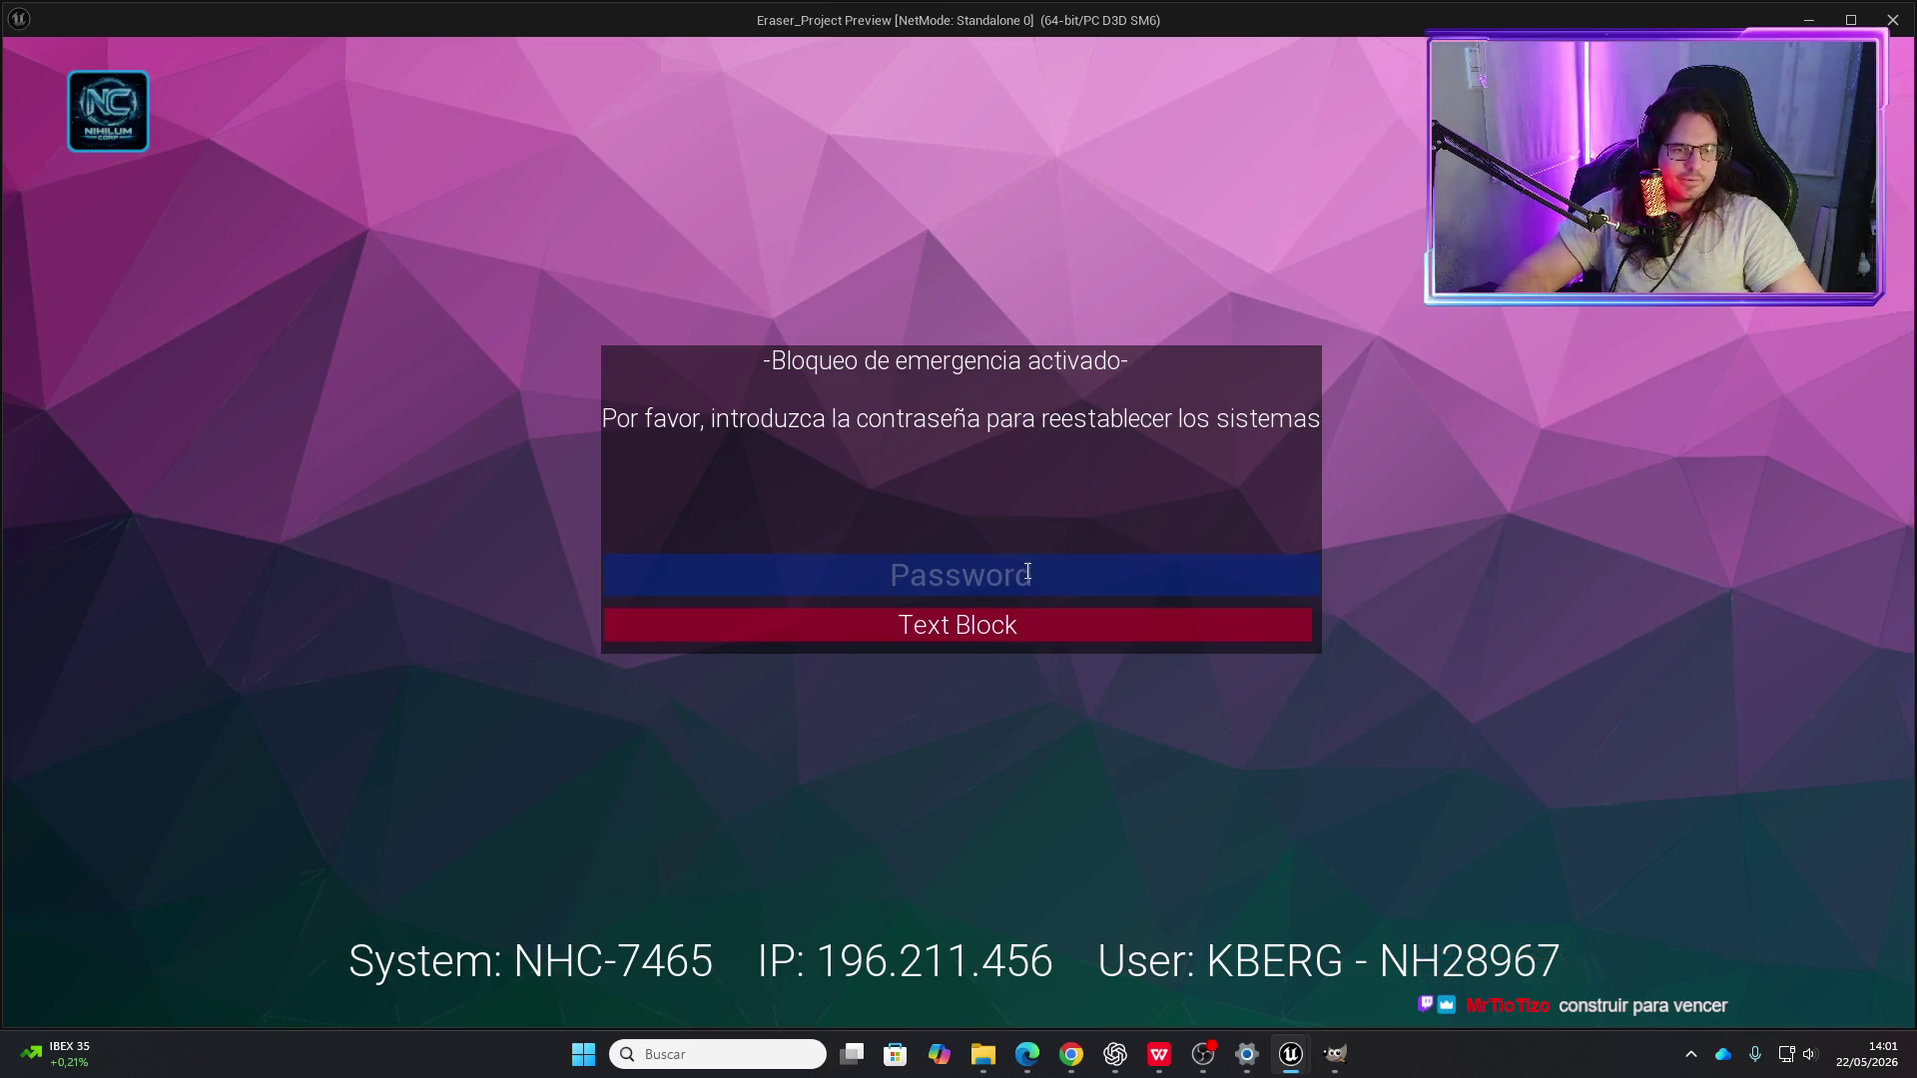
click(1021, 570)
text(Aa)
key(Return)
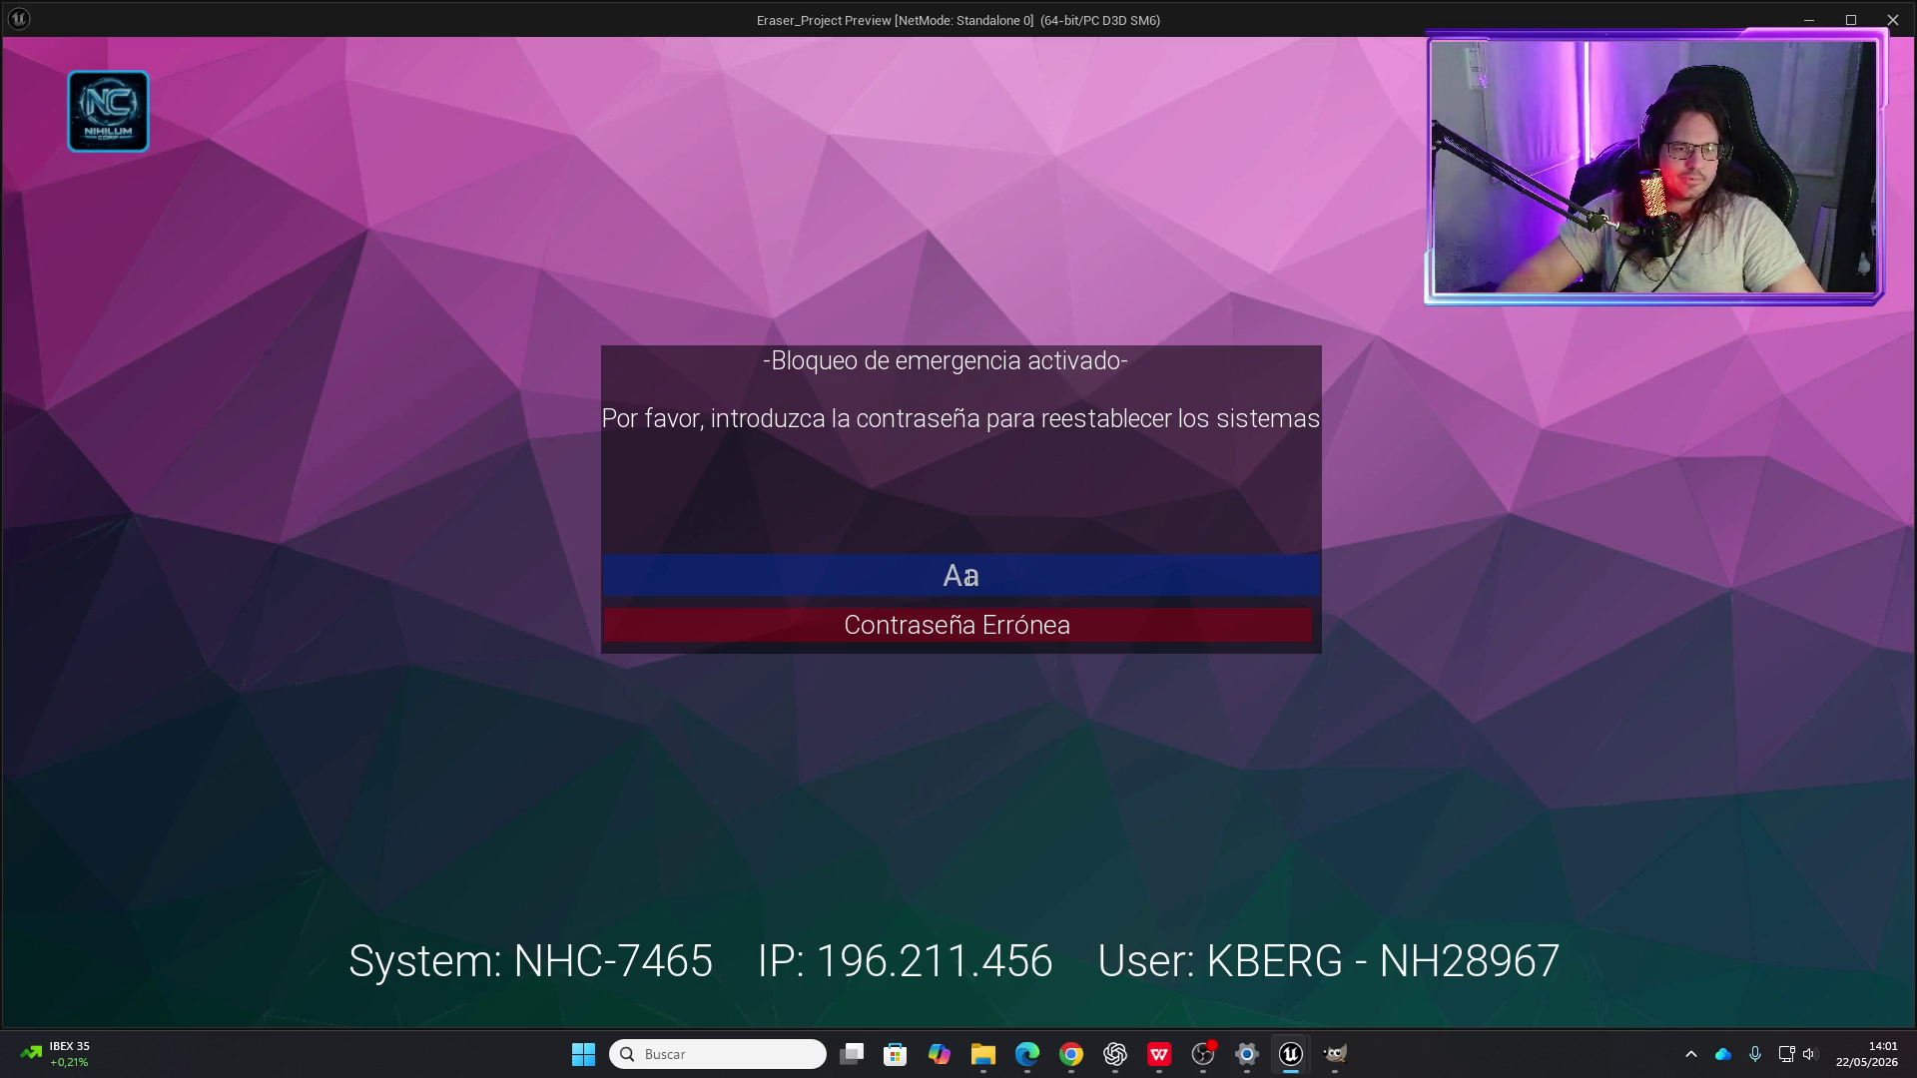
Step: Submit the correct password to see Puerta Desbloqueada, then open the ErrorMessage tint in Designer
key(BackSpace)
key(BackSpace)
text(wwee)
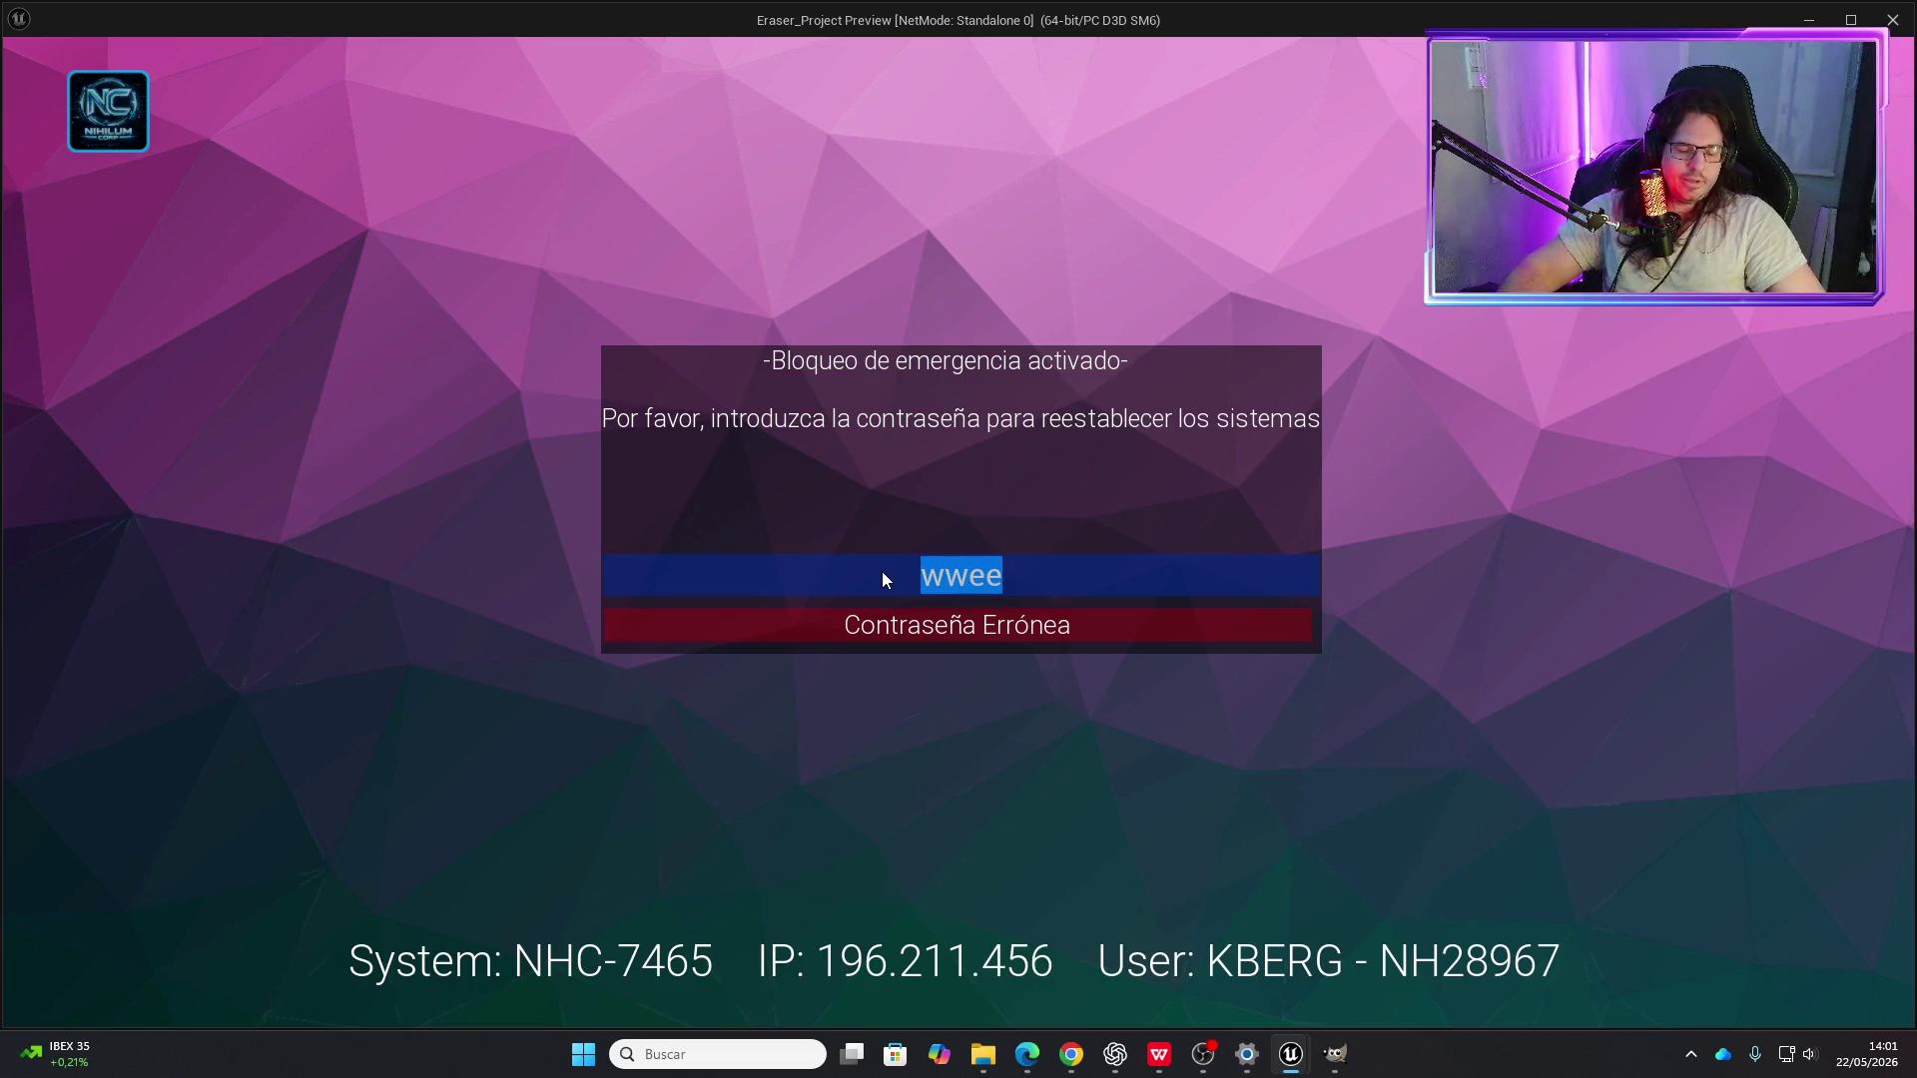
text(Contraseñ)
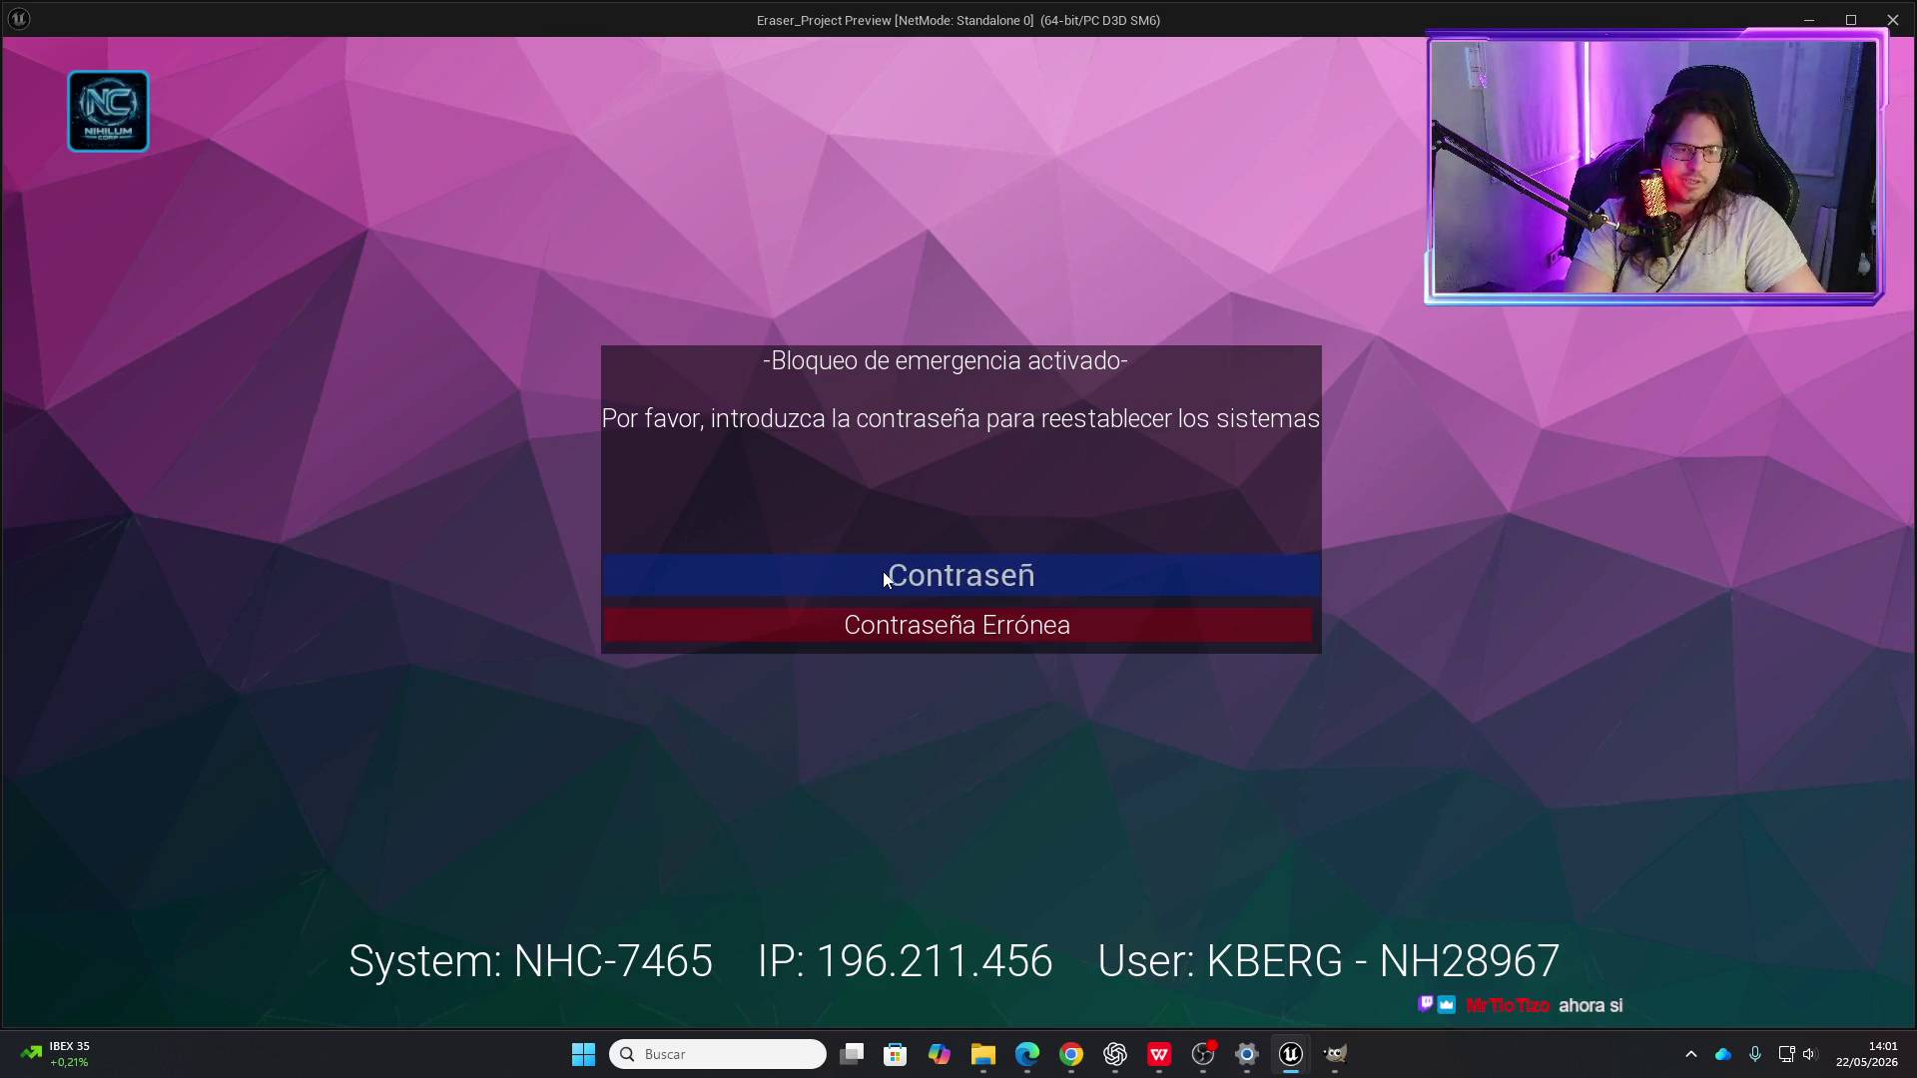
text(a)
key(Return)
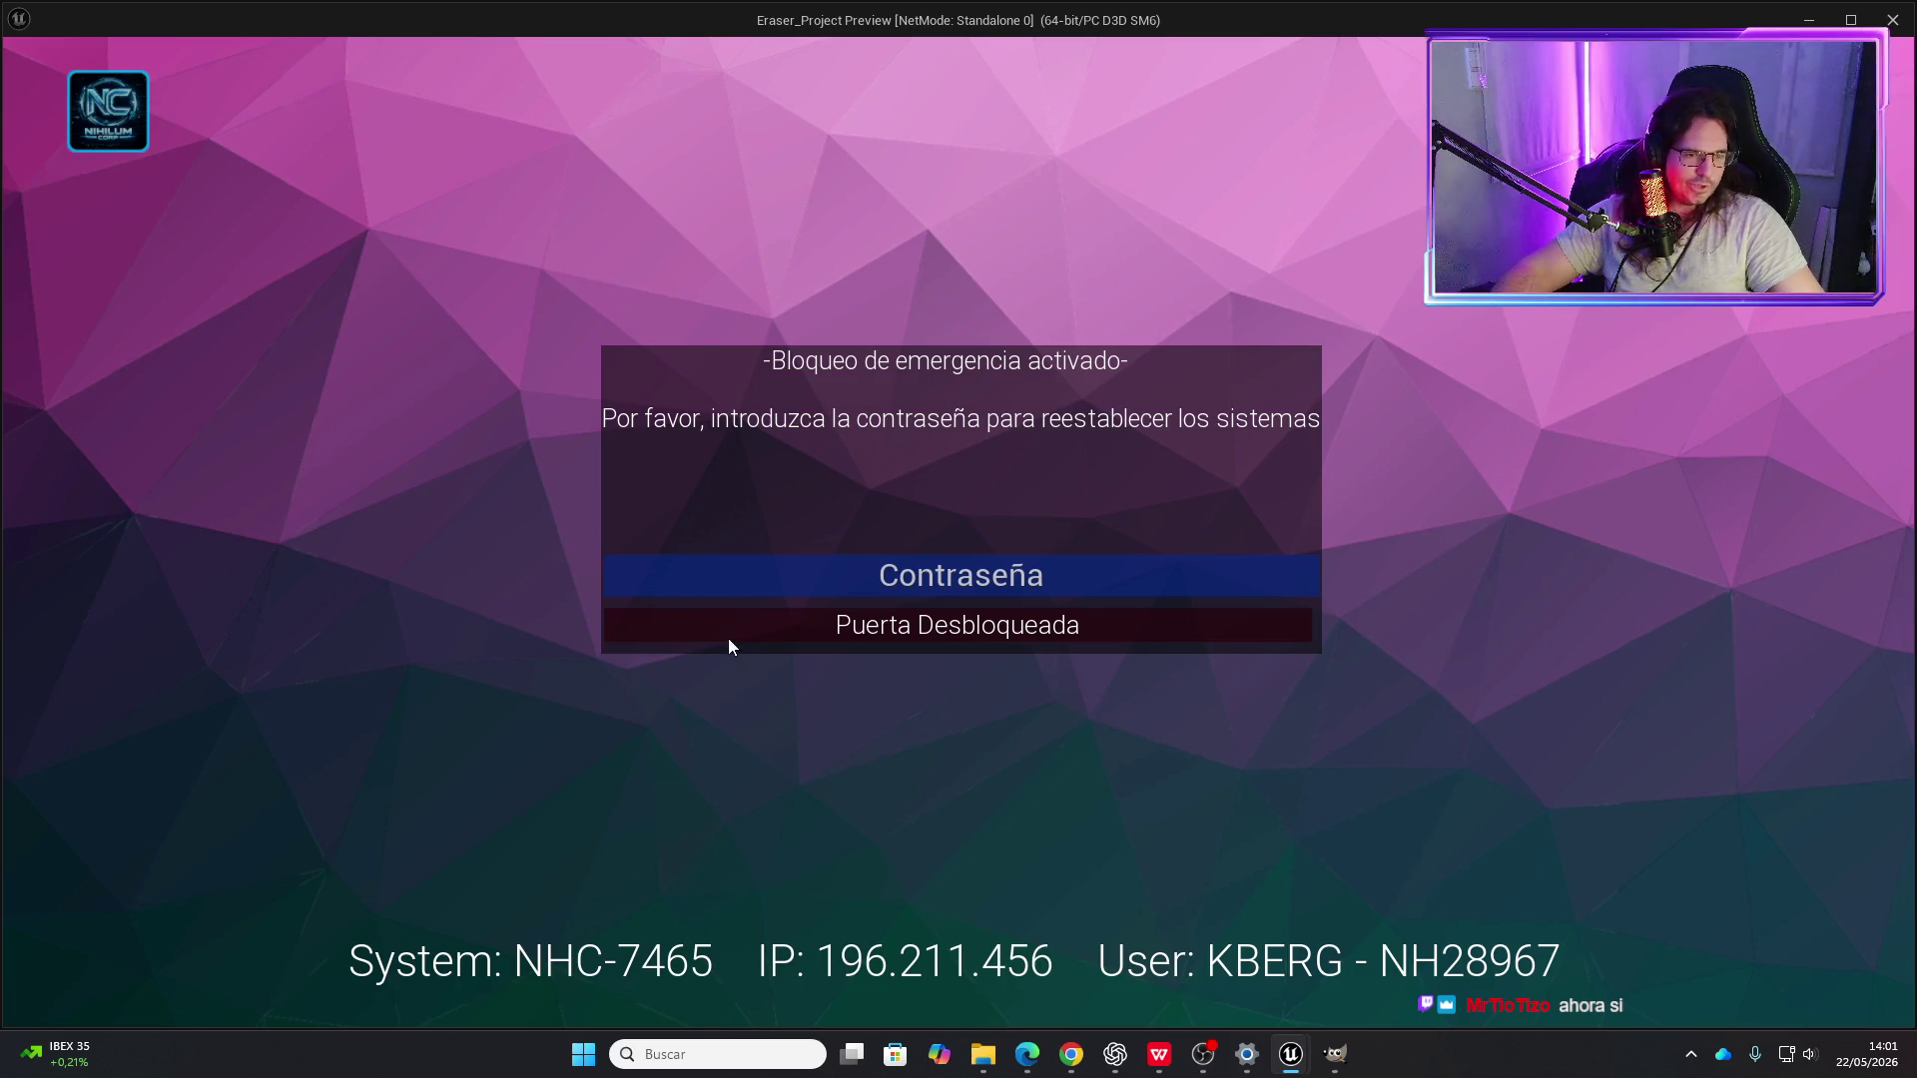
key(Escape)
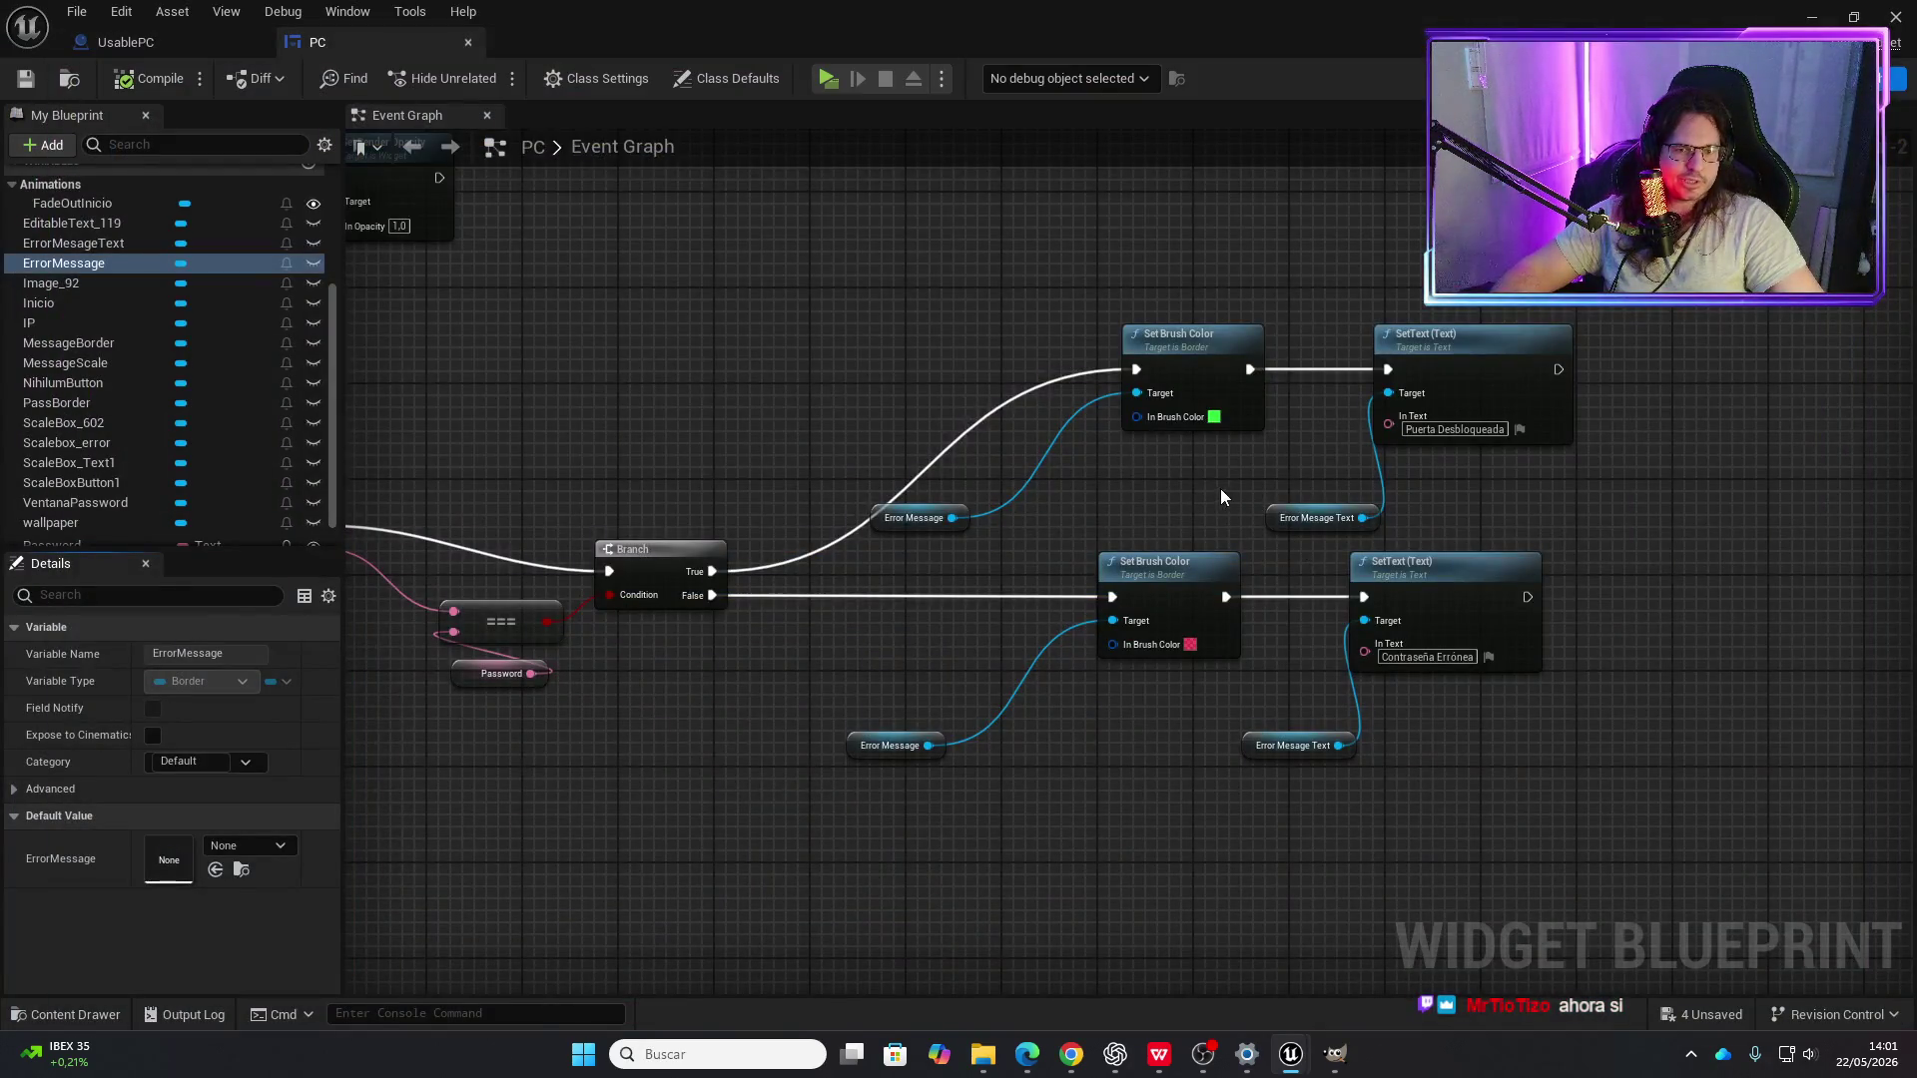
click(1842, 78)
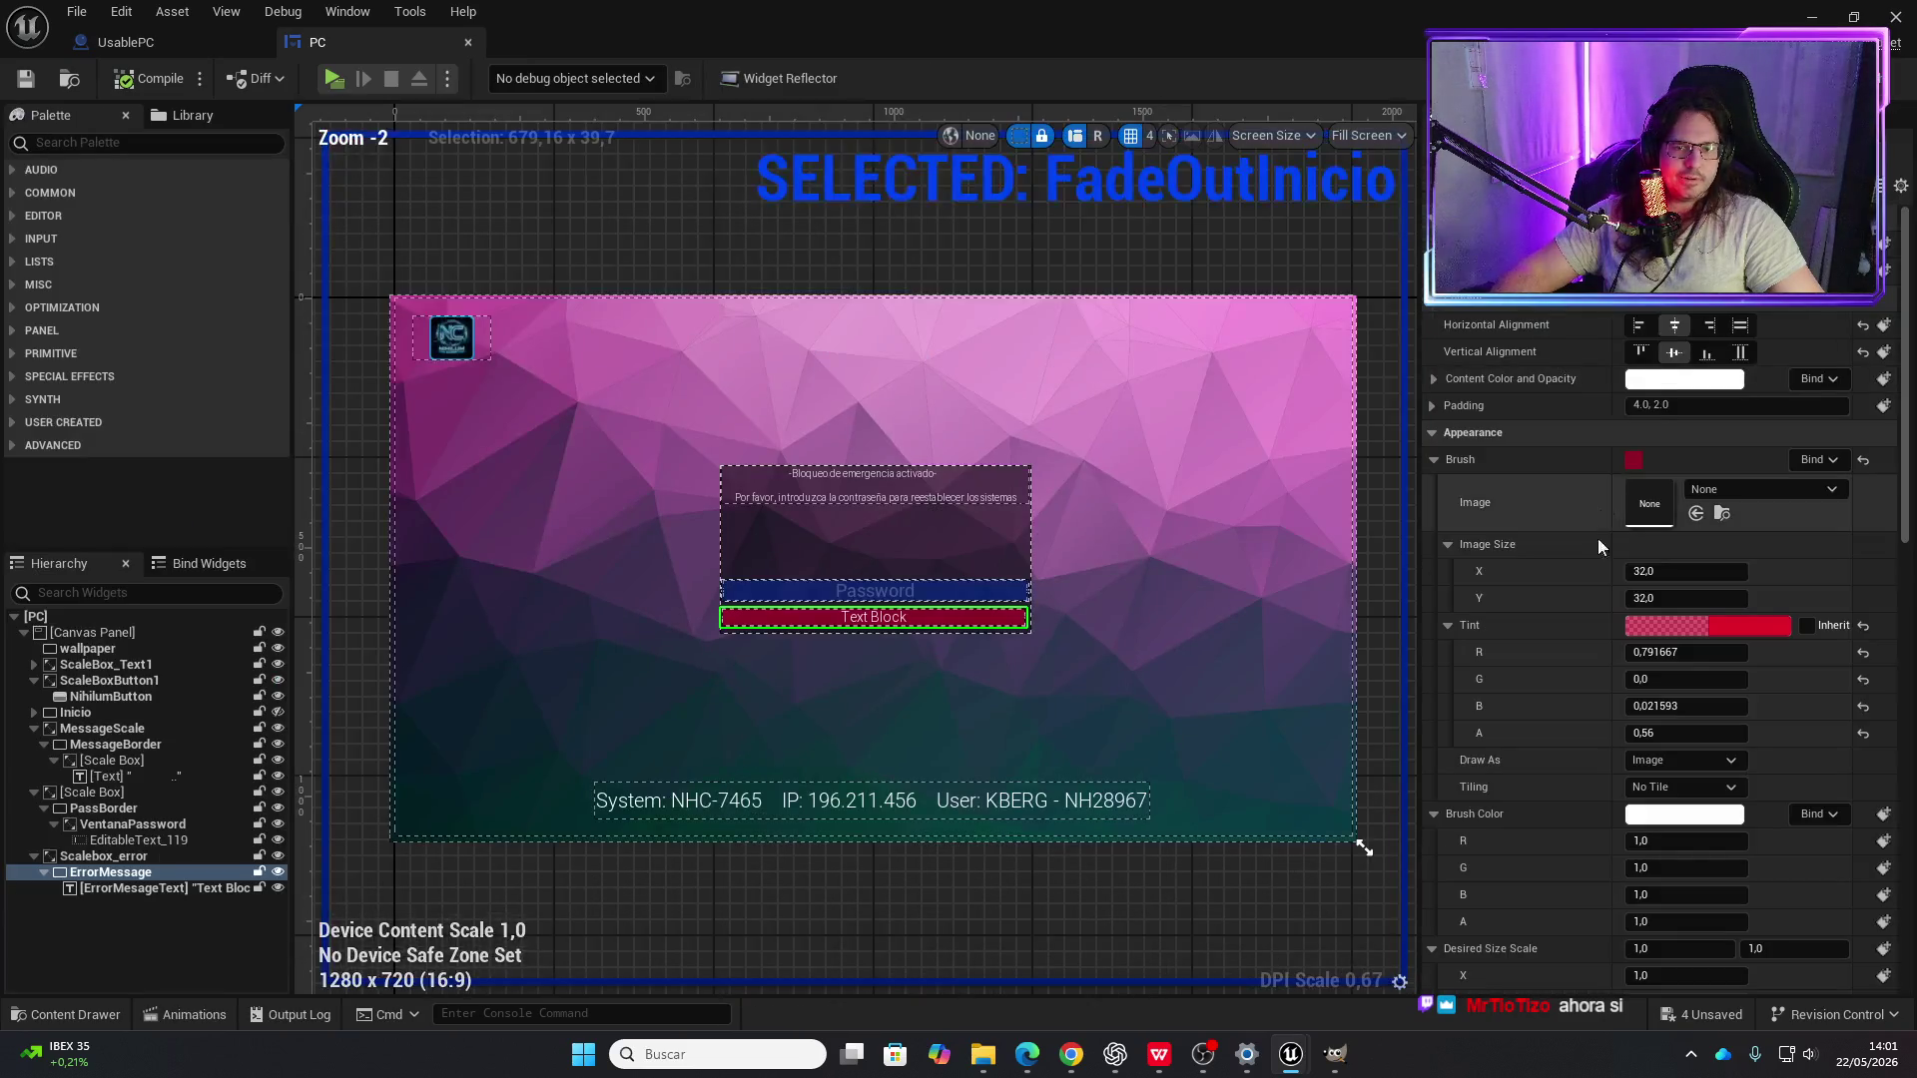
click(1727, 625)
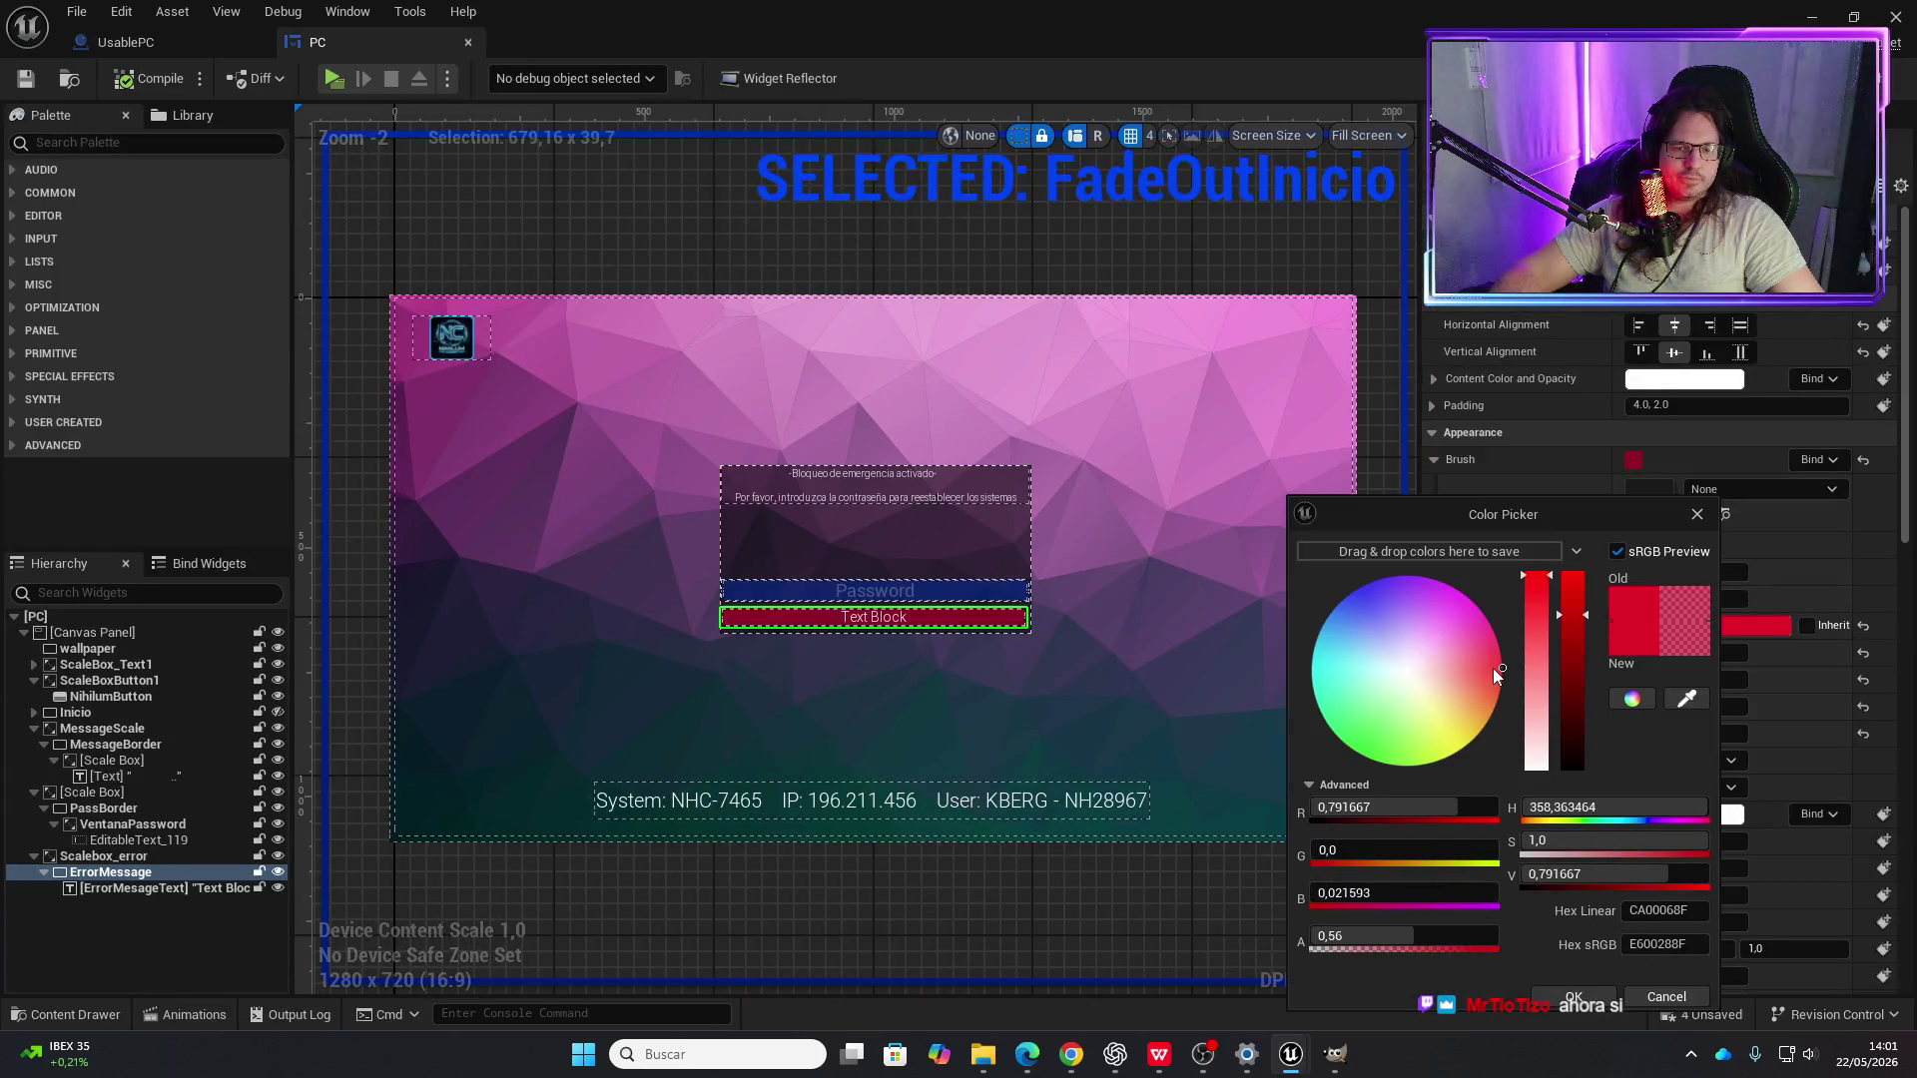
Step: Change the ErrorMessage tint to opaque light grey (saturation 0, alpha 1) and compile
drag(1553, 584, 1561, 877)
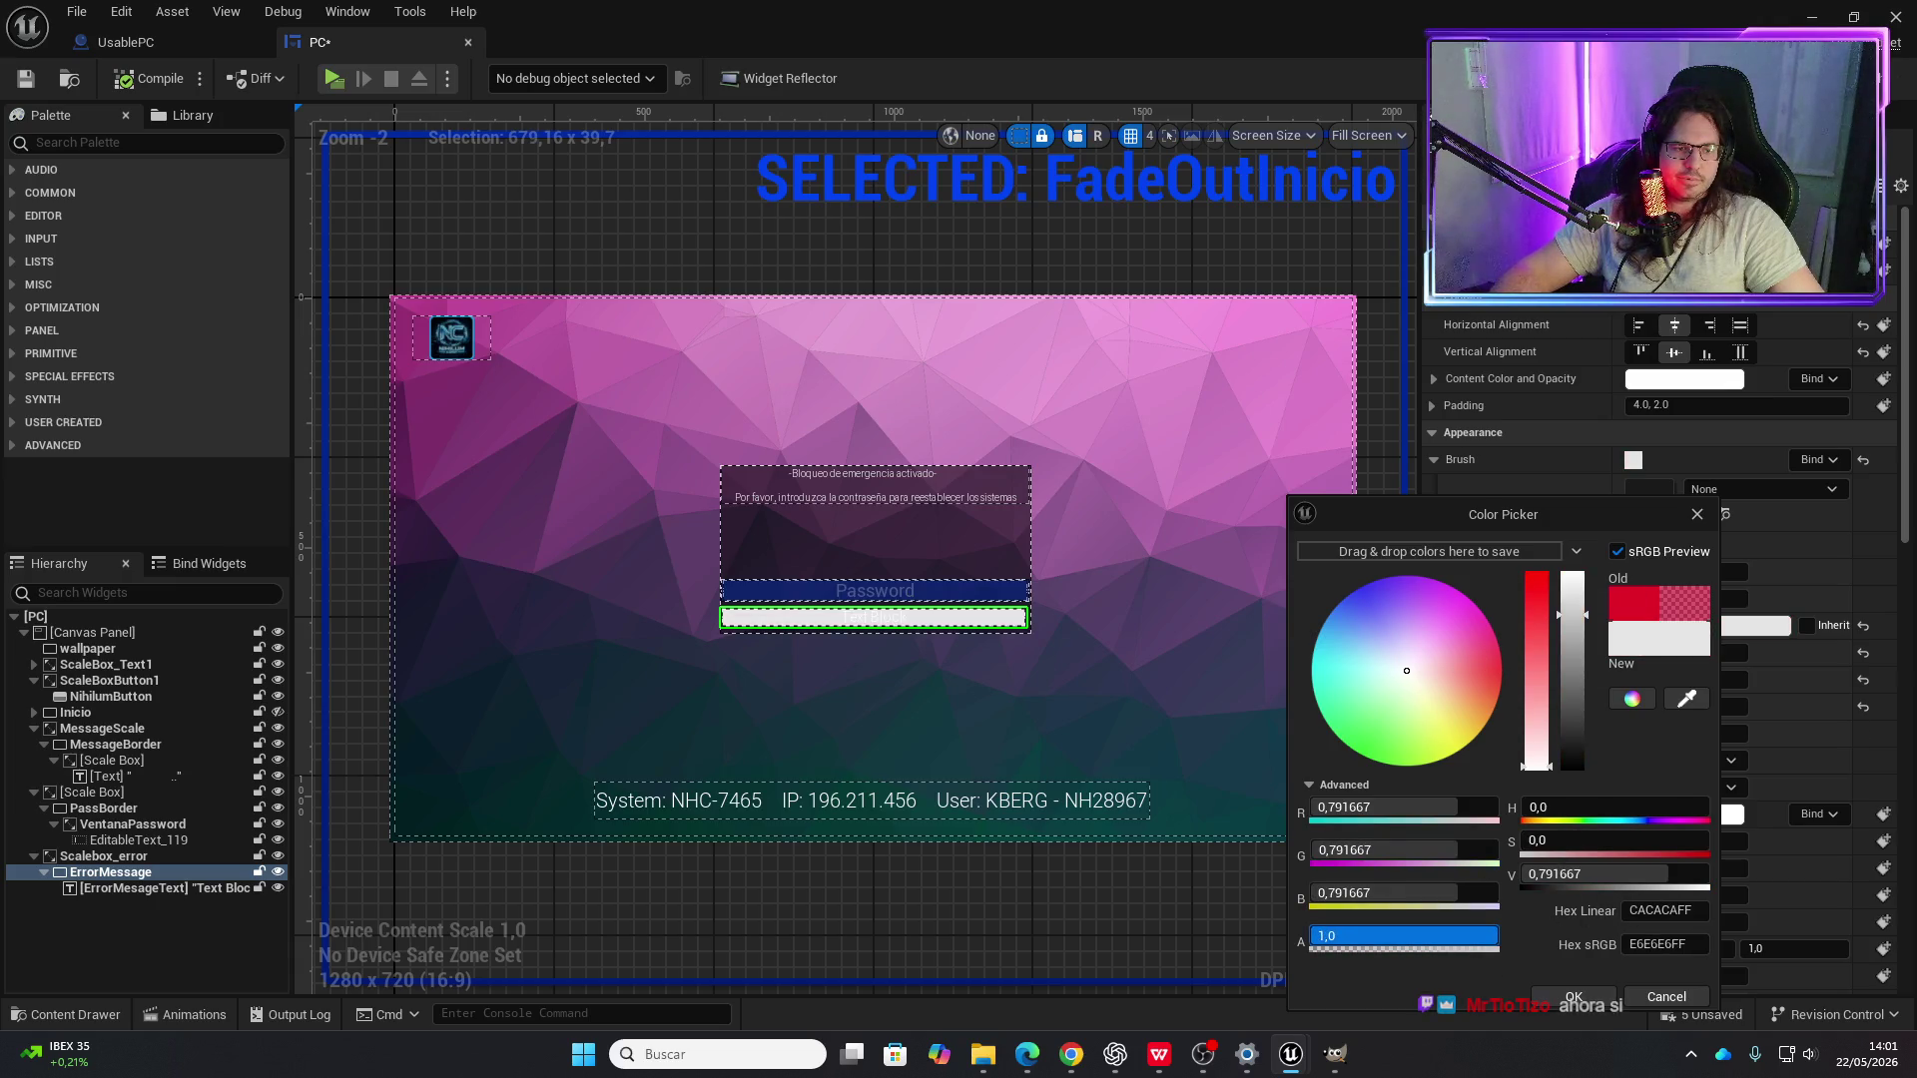
text(1)
key(Return)
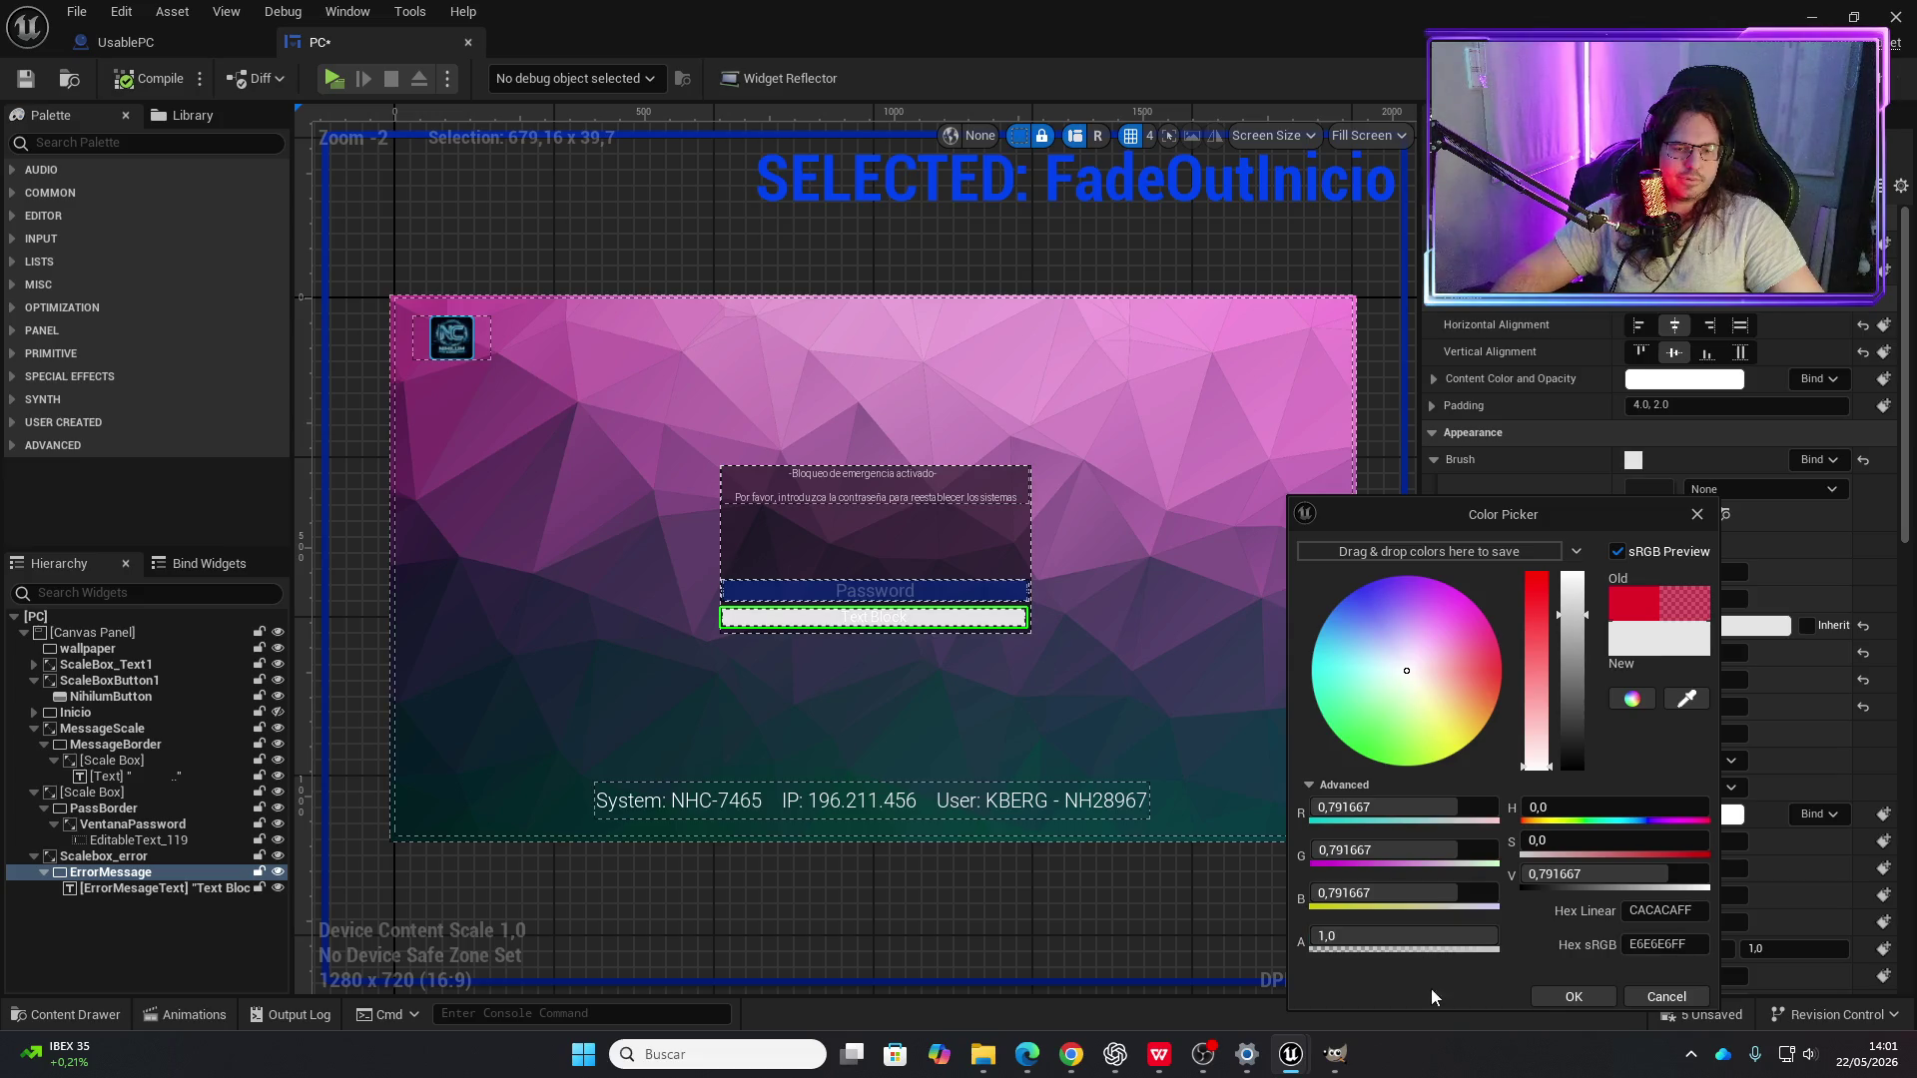
click(1572, 998)
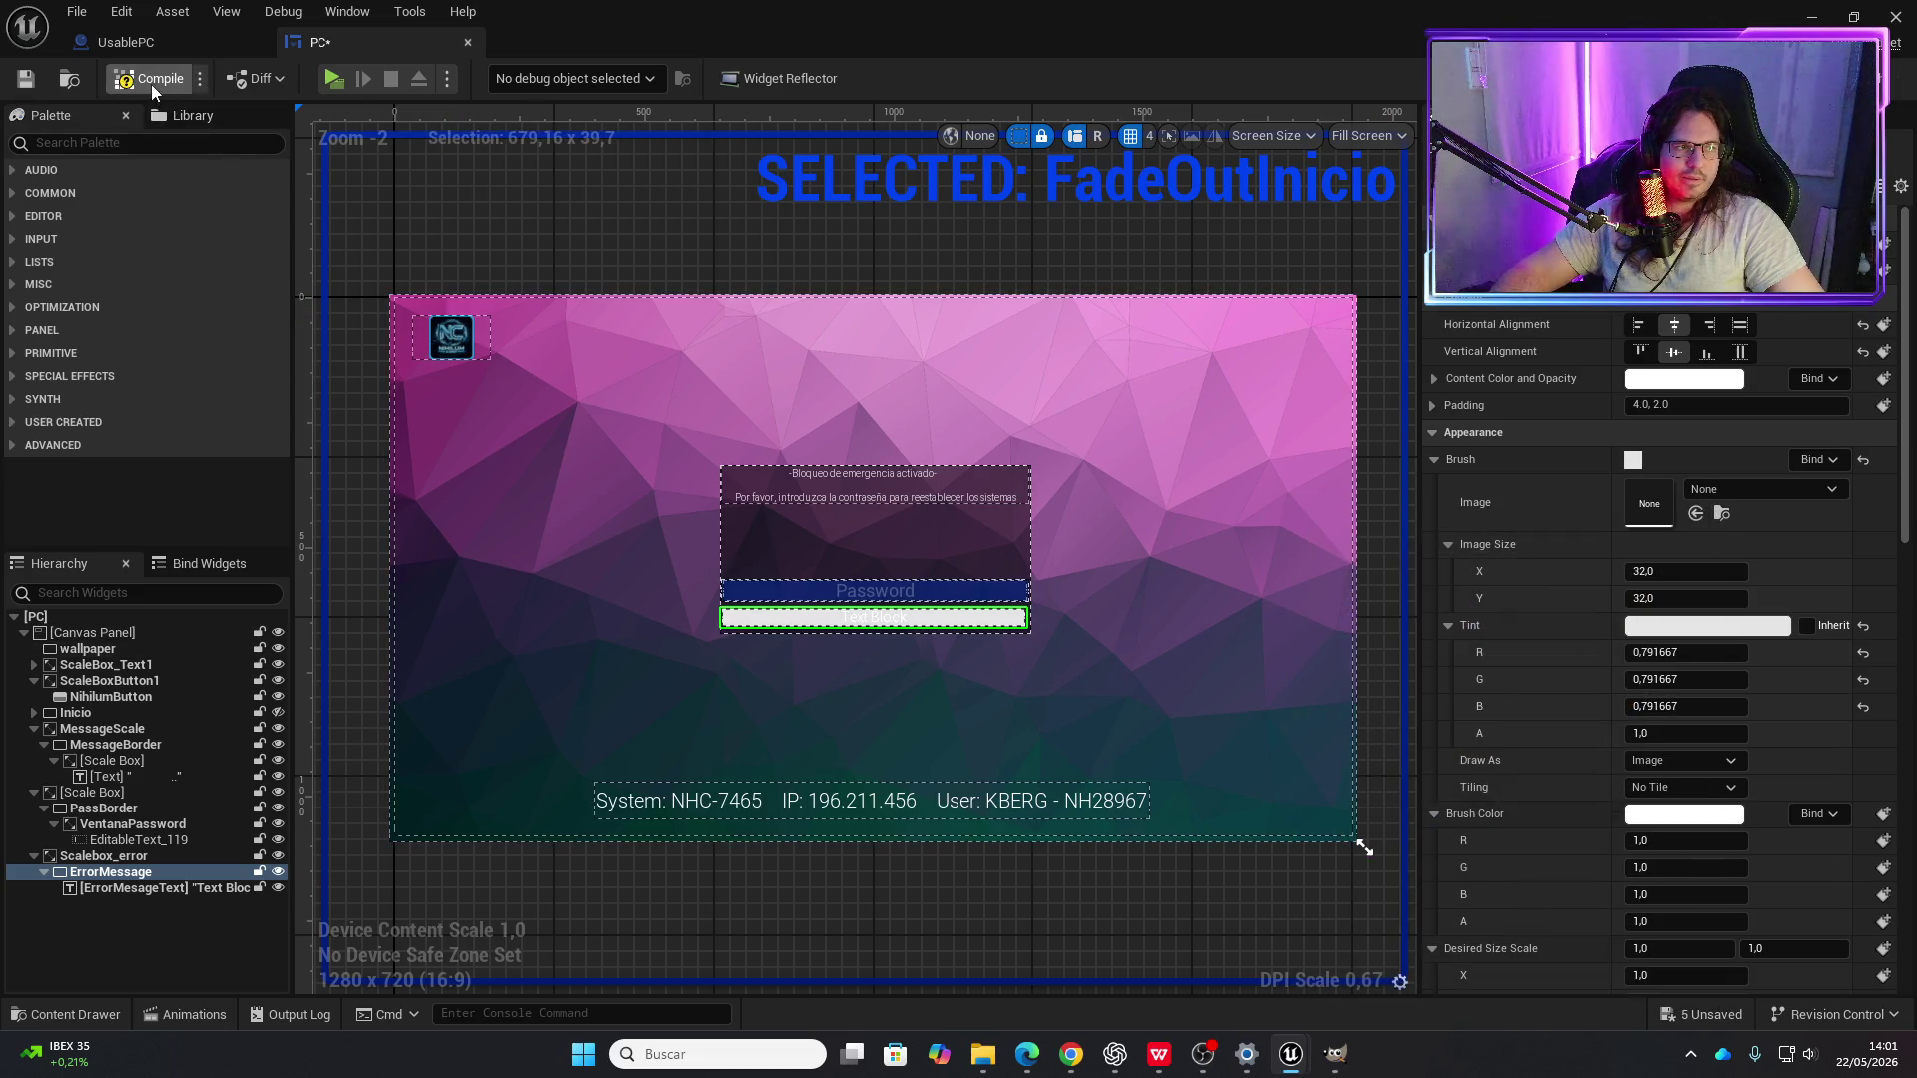
click(148, 78)
Step: Test in Standalone that the correct password turns the grey bar green with Puerta Desbloqueada
click(336, 79)
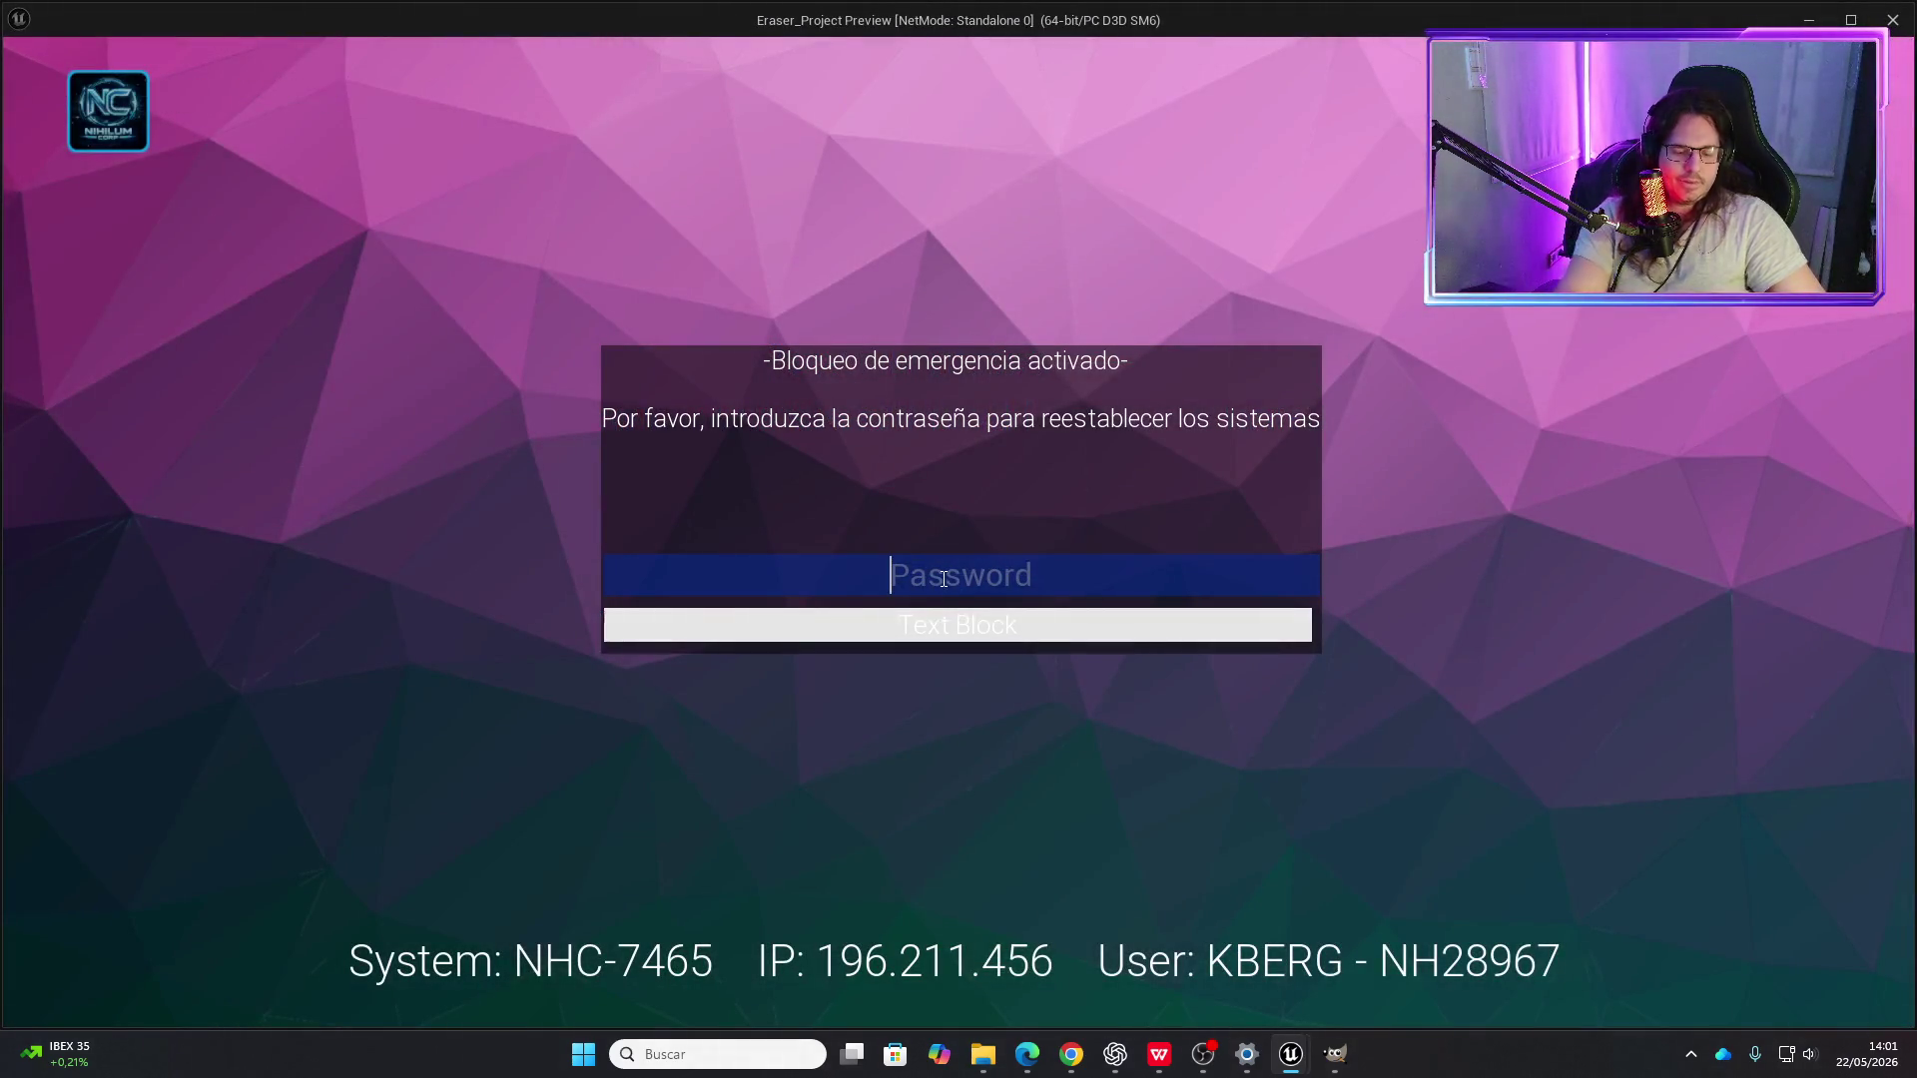
text(Contra)
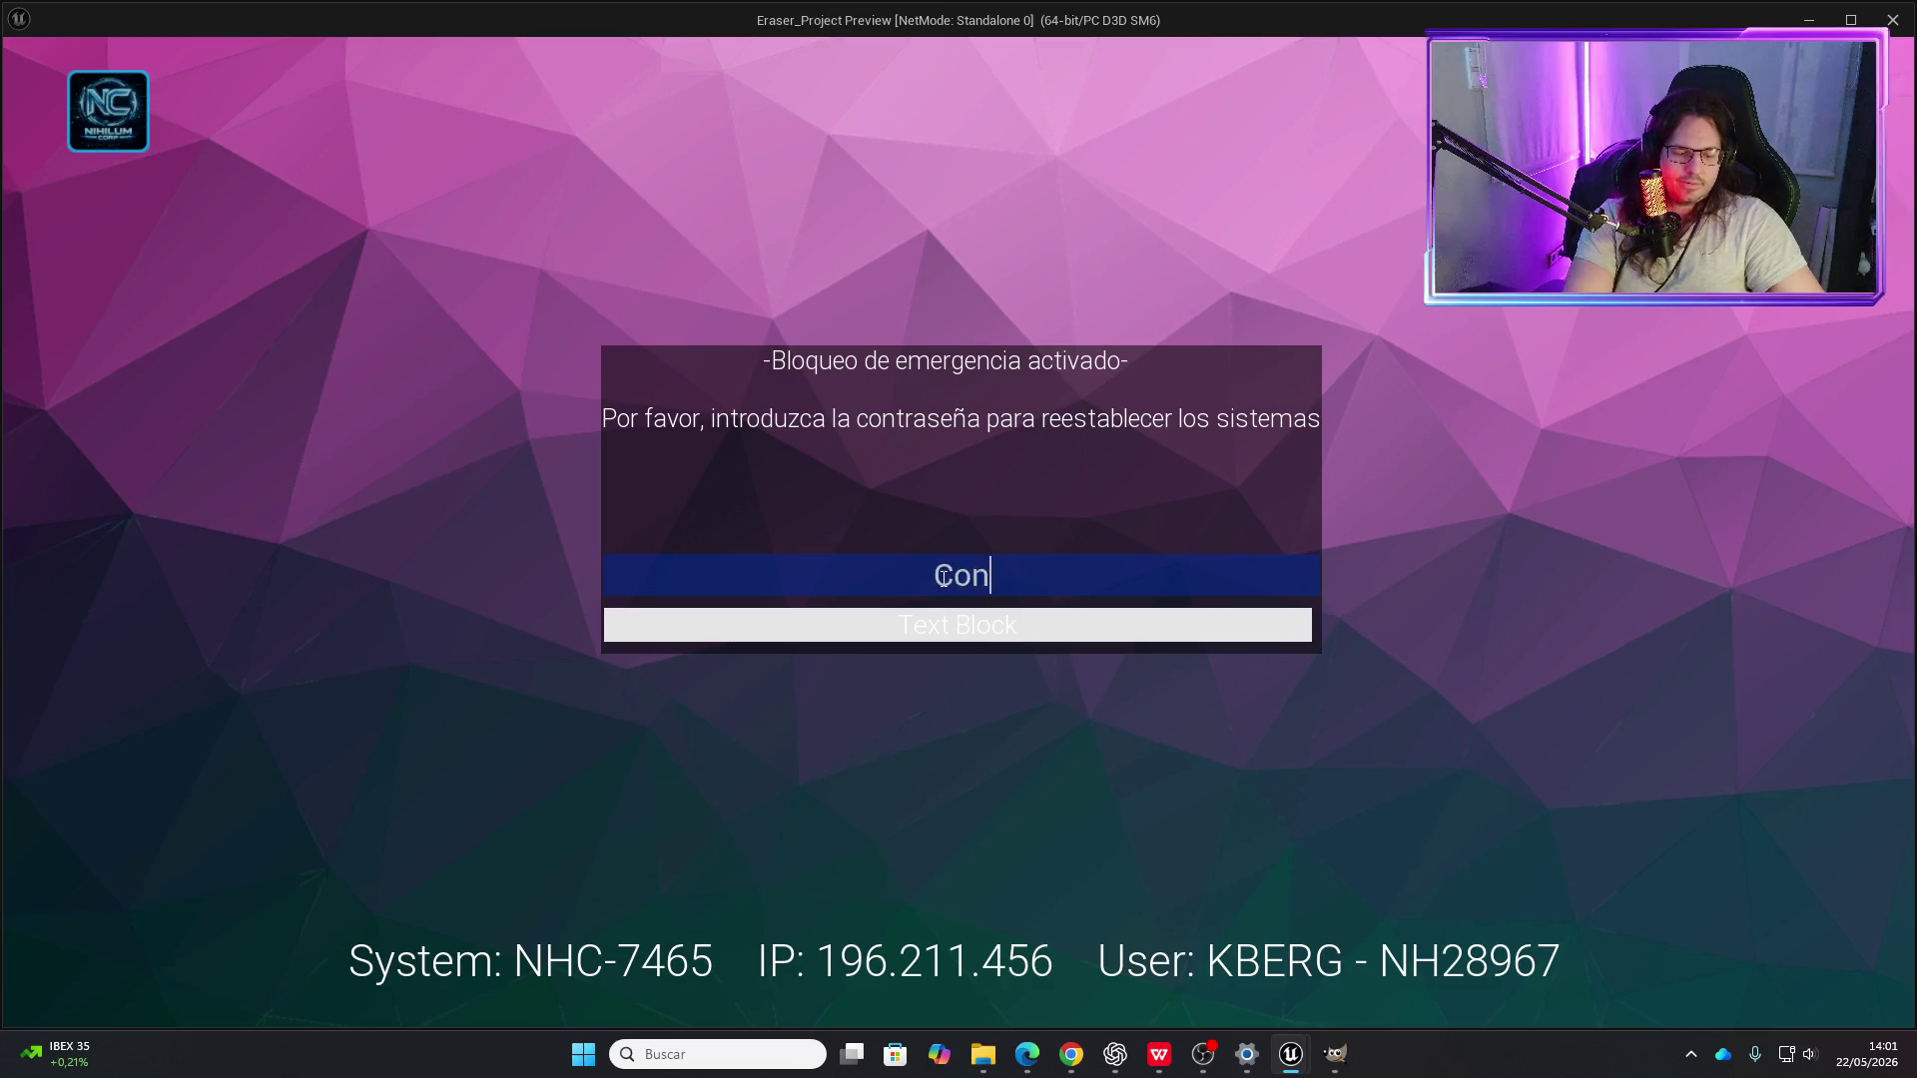
text(seña)
key(Return)
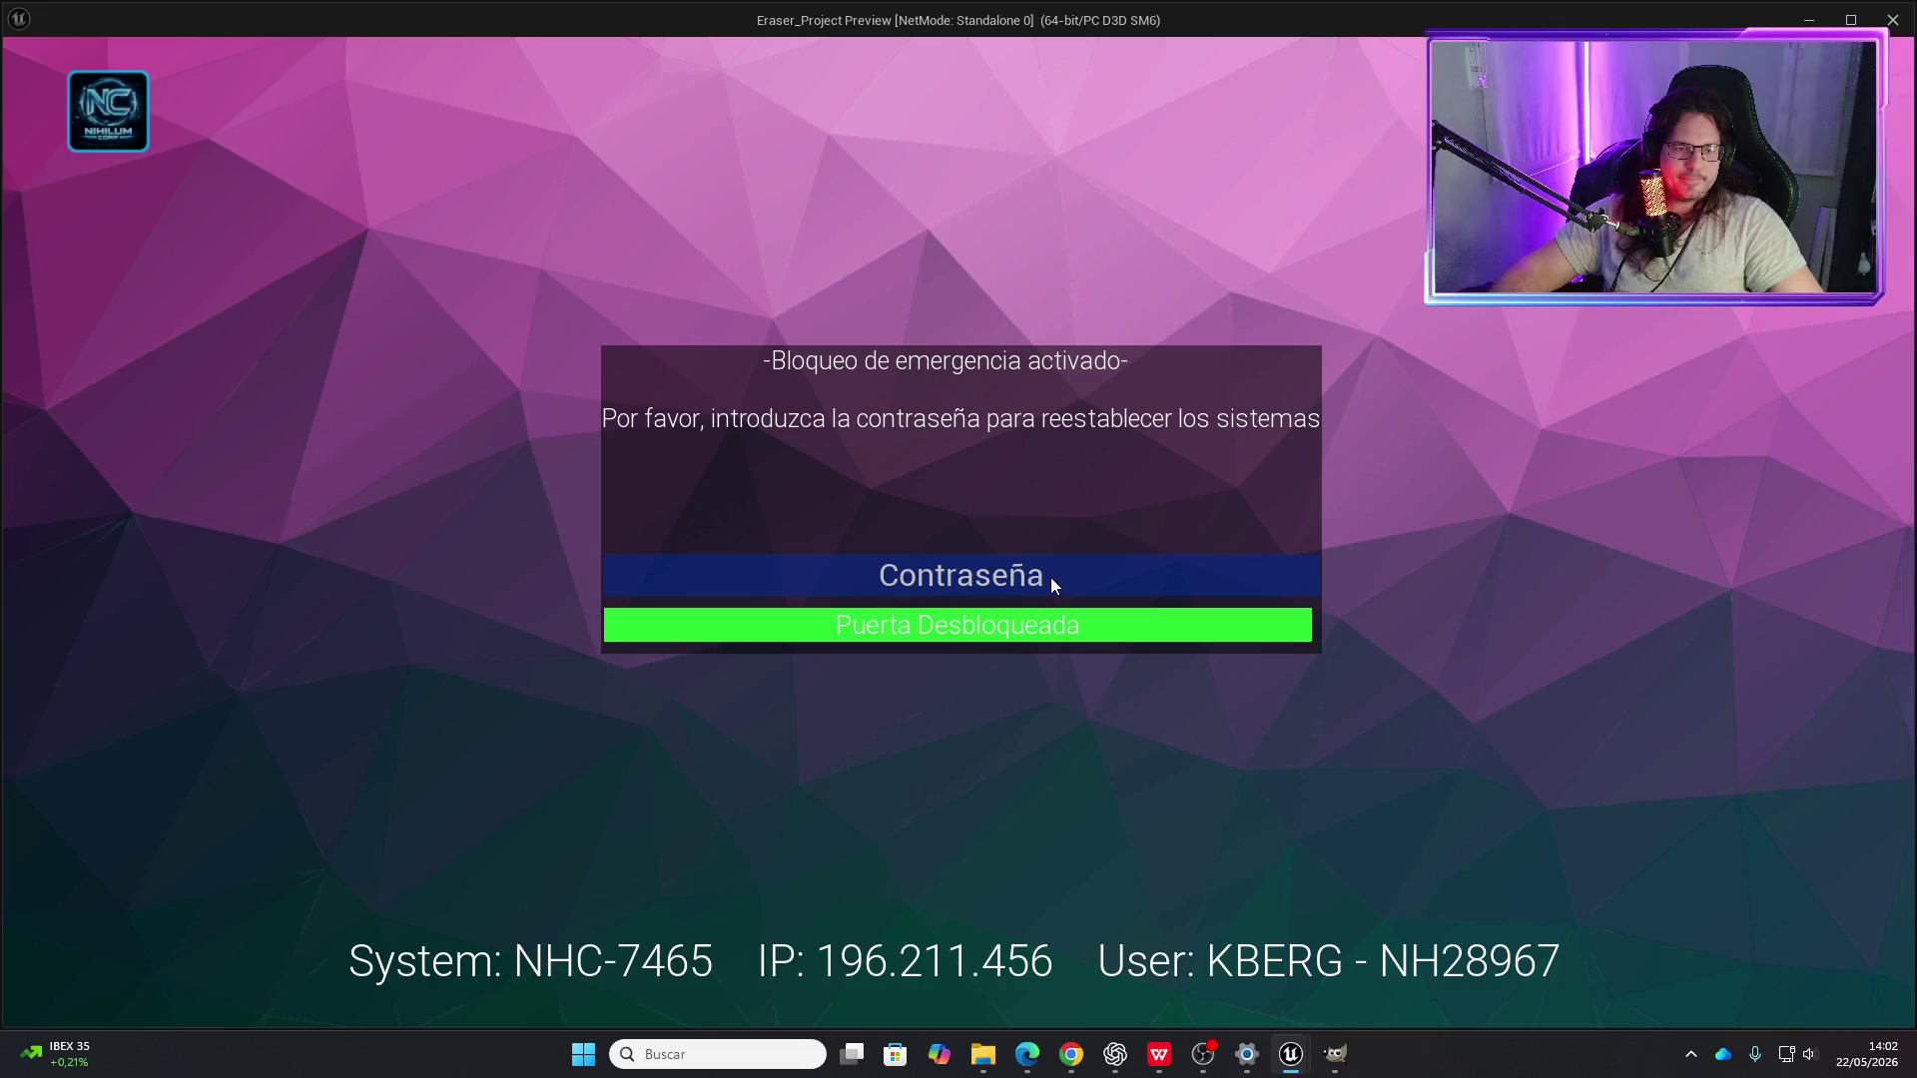
key(Escape)
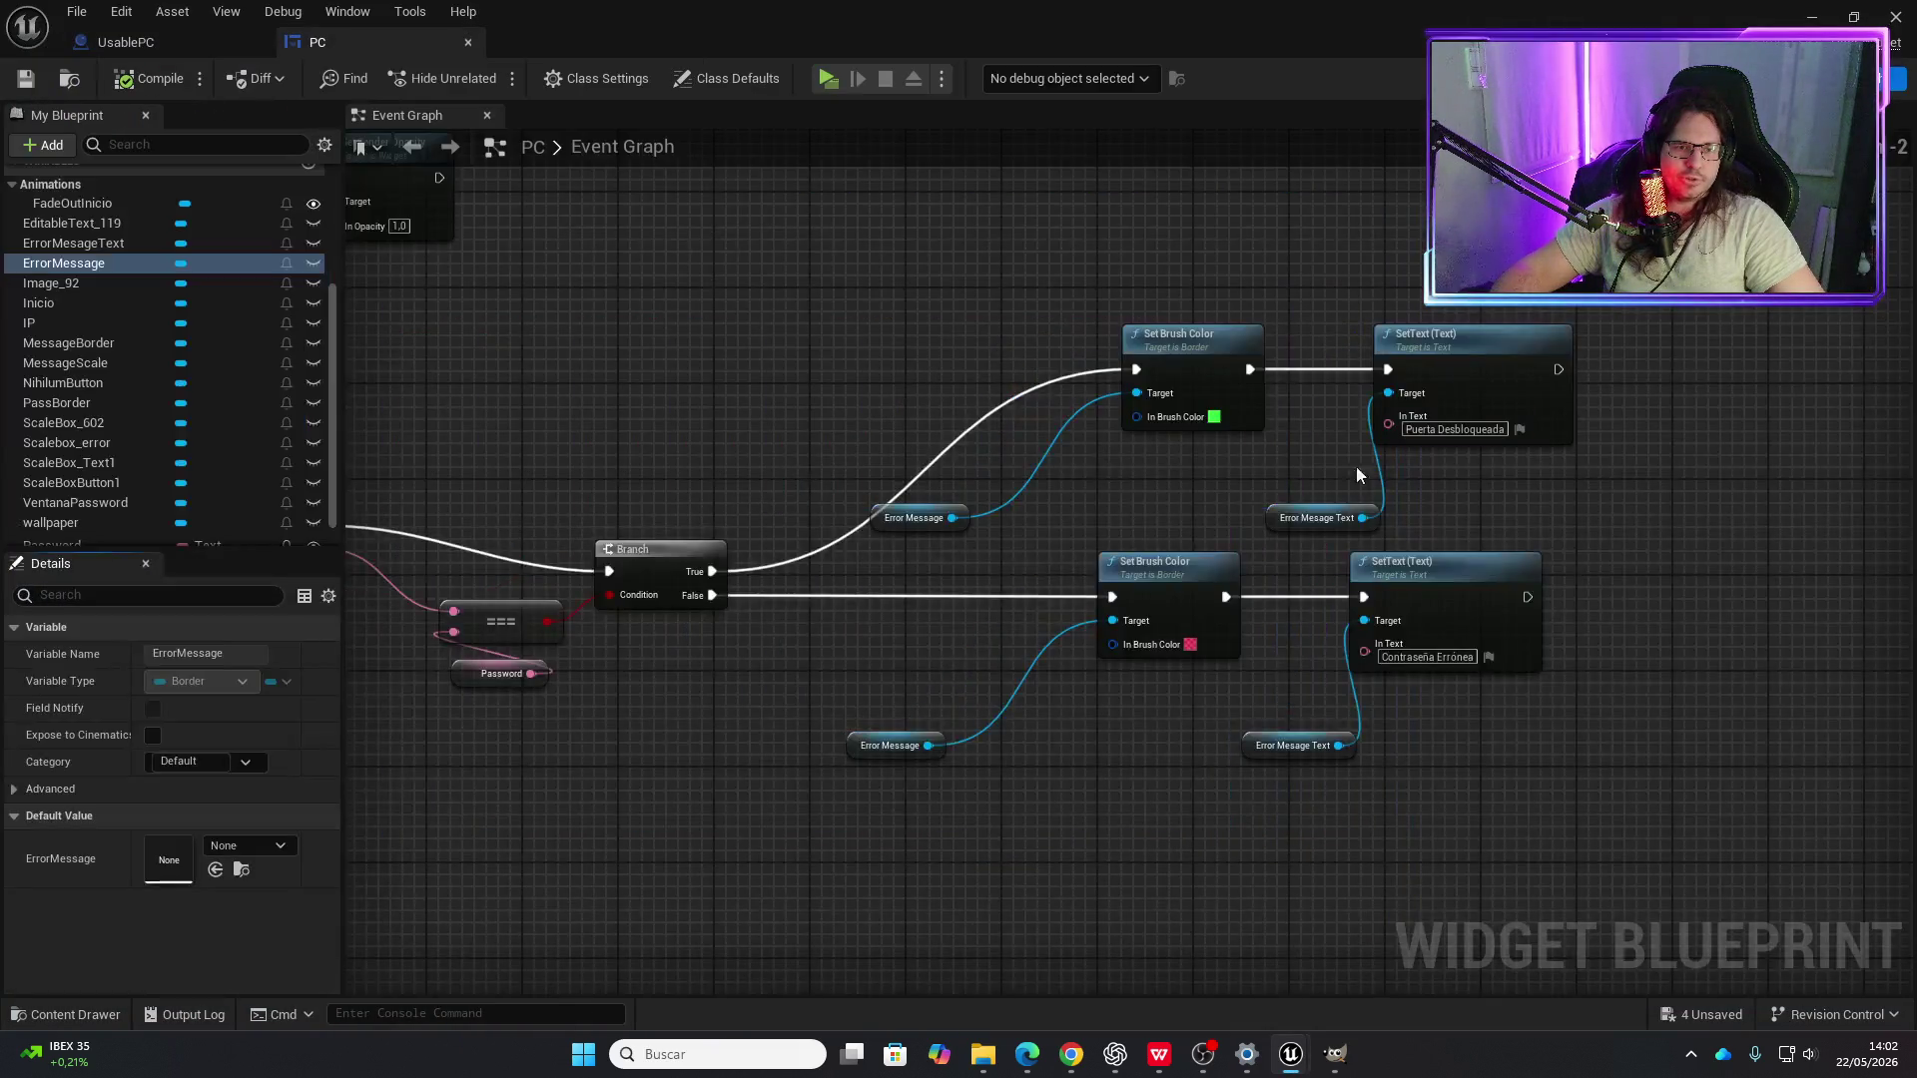
Step: Keep the success green colour and set the wrong-branch red colour's alpha to full opacity
click(1215, 417)
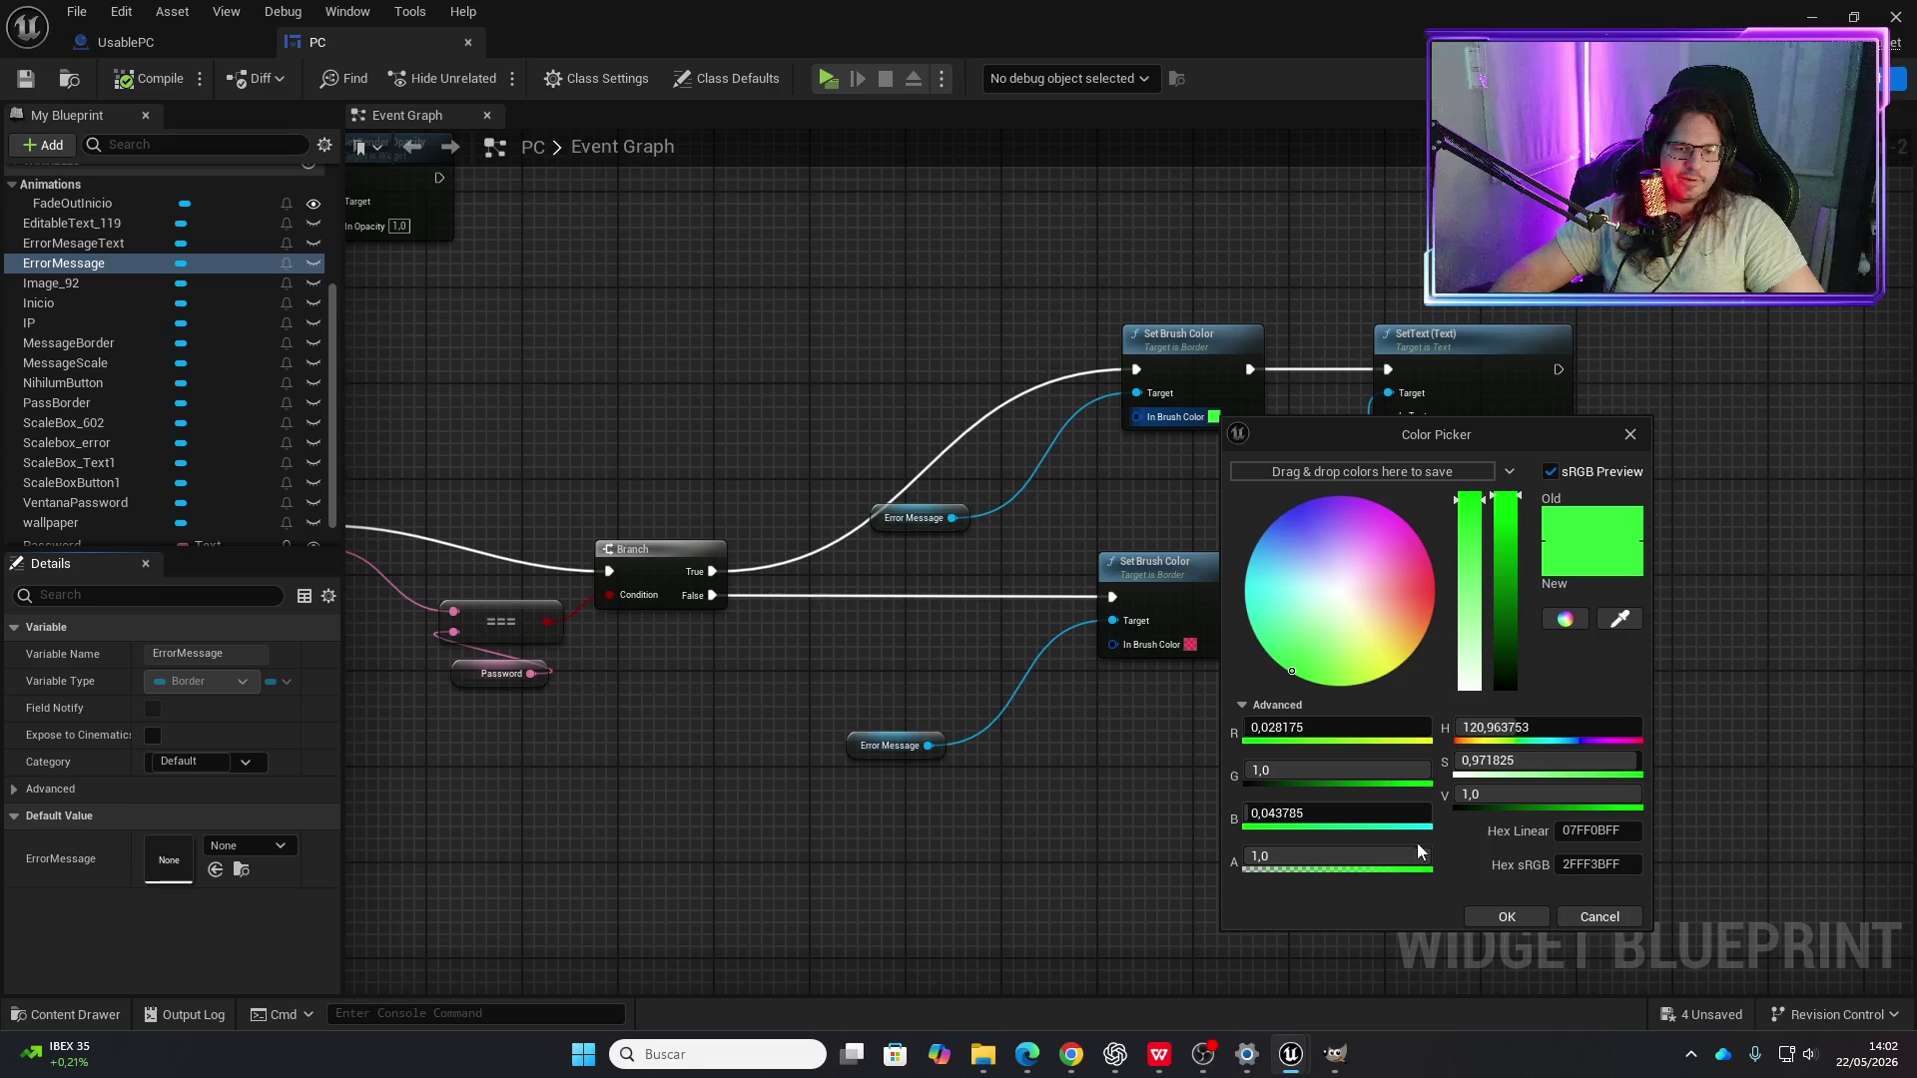
click(1507, 916)
click(1190, 645)
mouse_move(1288, 935)
mouse_down()
mouse_move(1402, 936)
mouse_move(1318, 938)
mouse_move(1352, 935)
mouse_up()
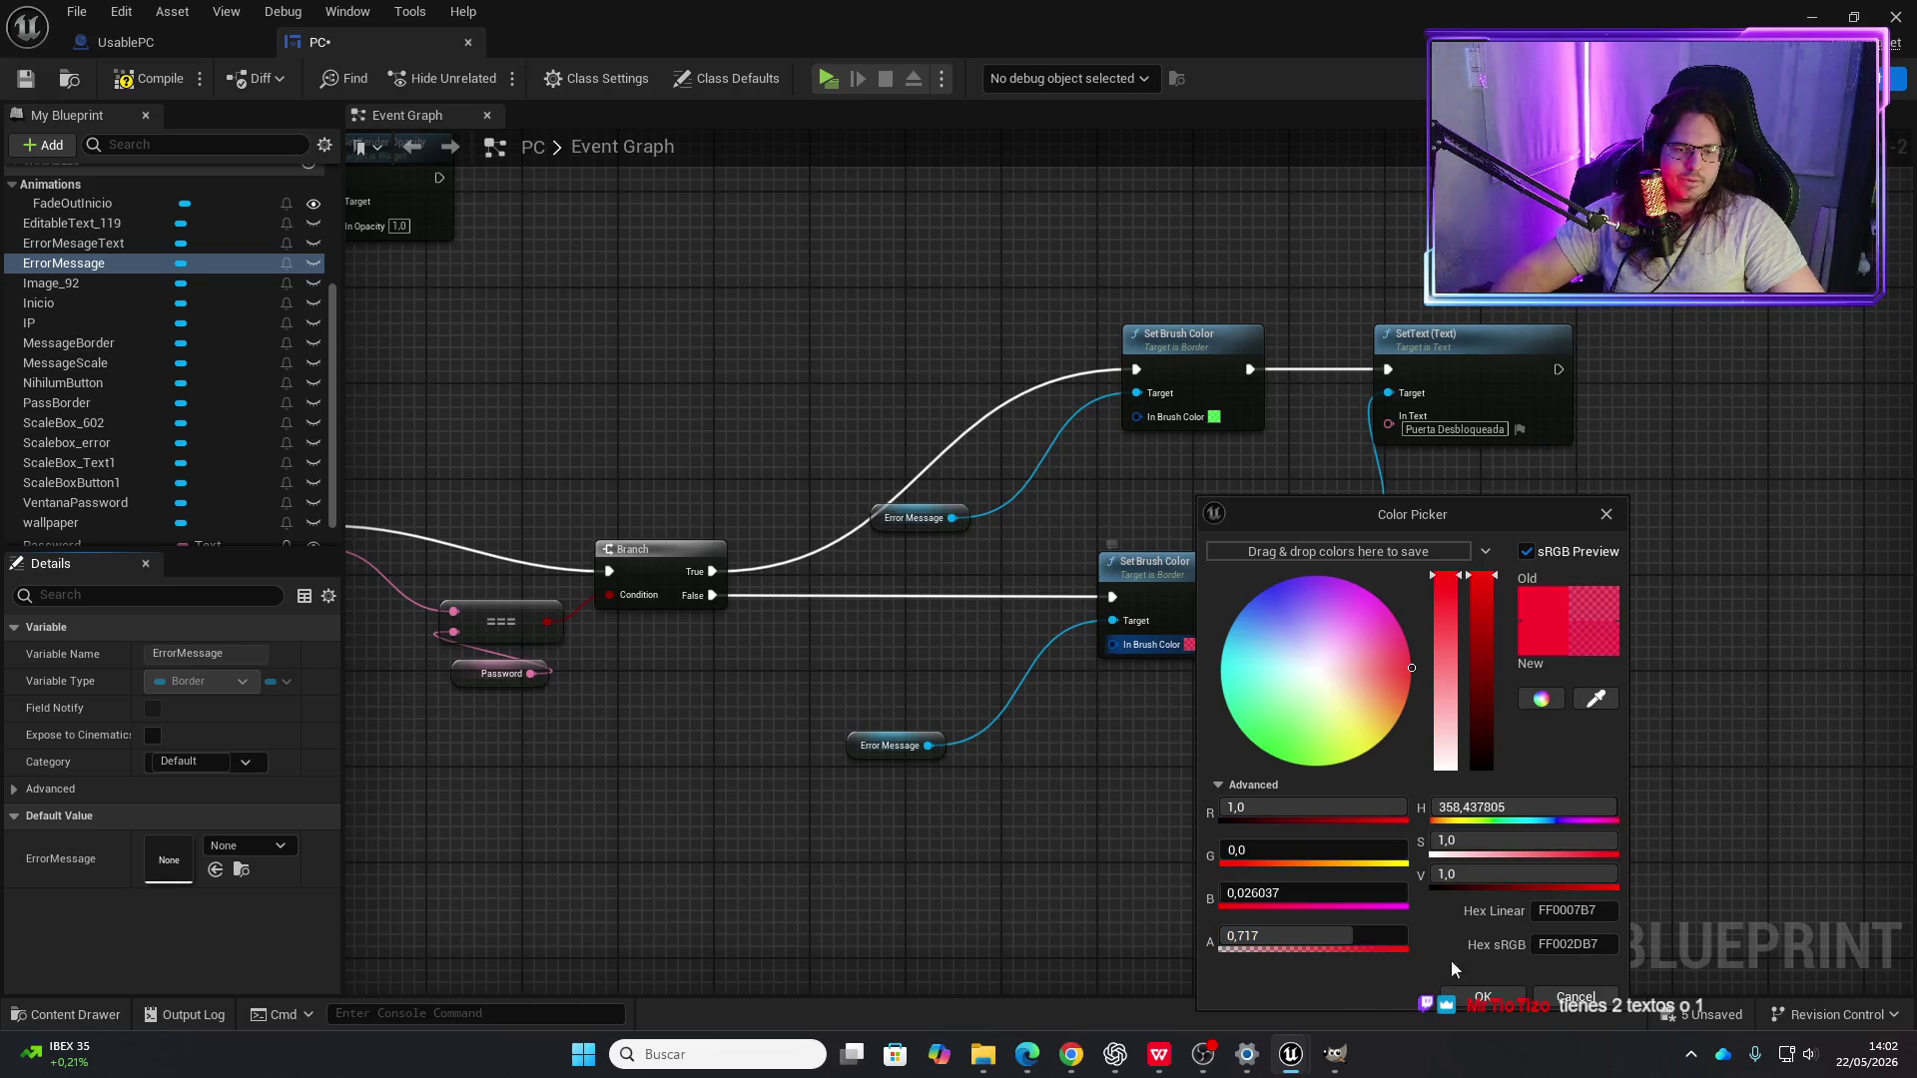
click(1481, 999)
Step: Recheck the green and red branch colours, then compile the PC widget blueprint
click(1214, 417)
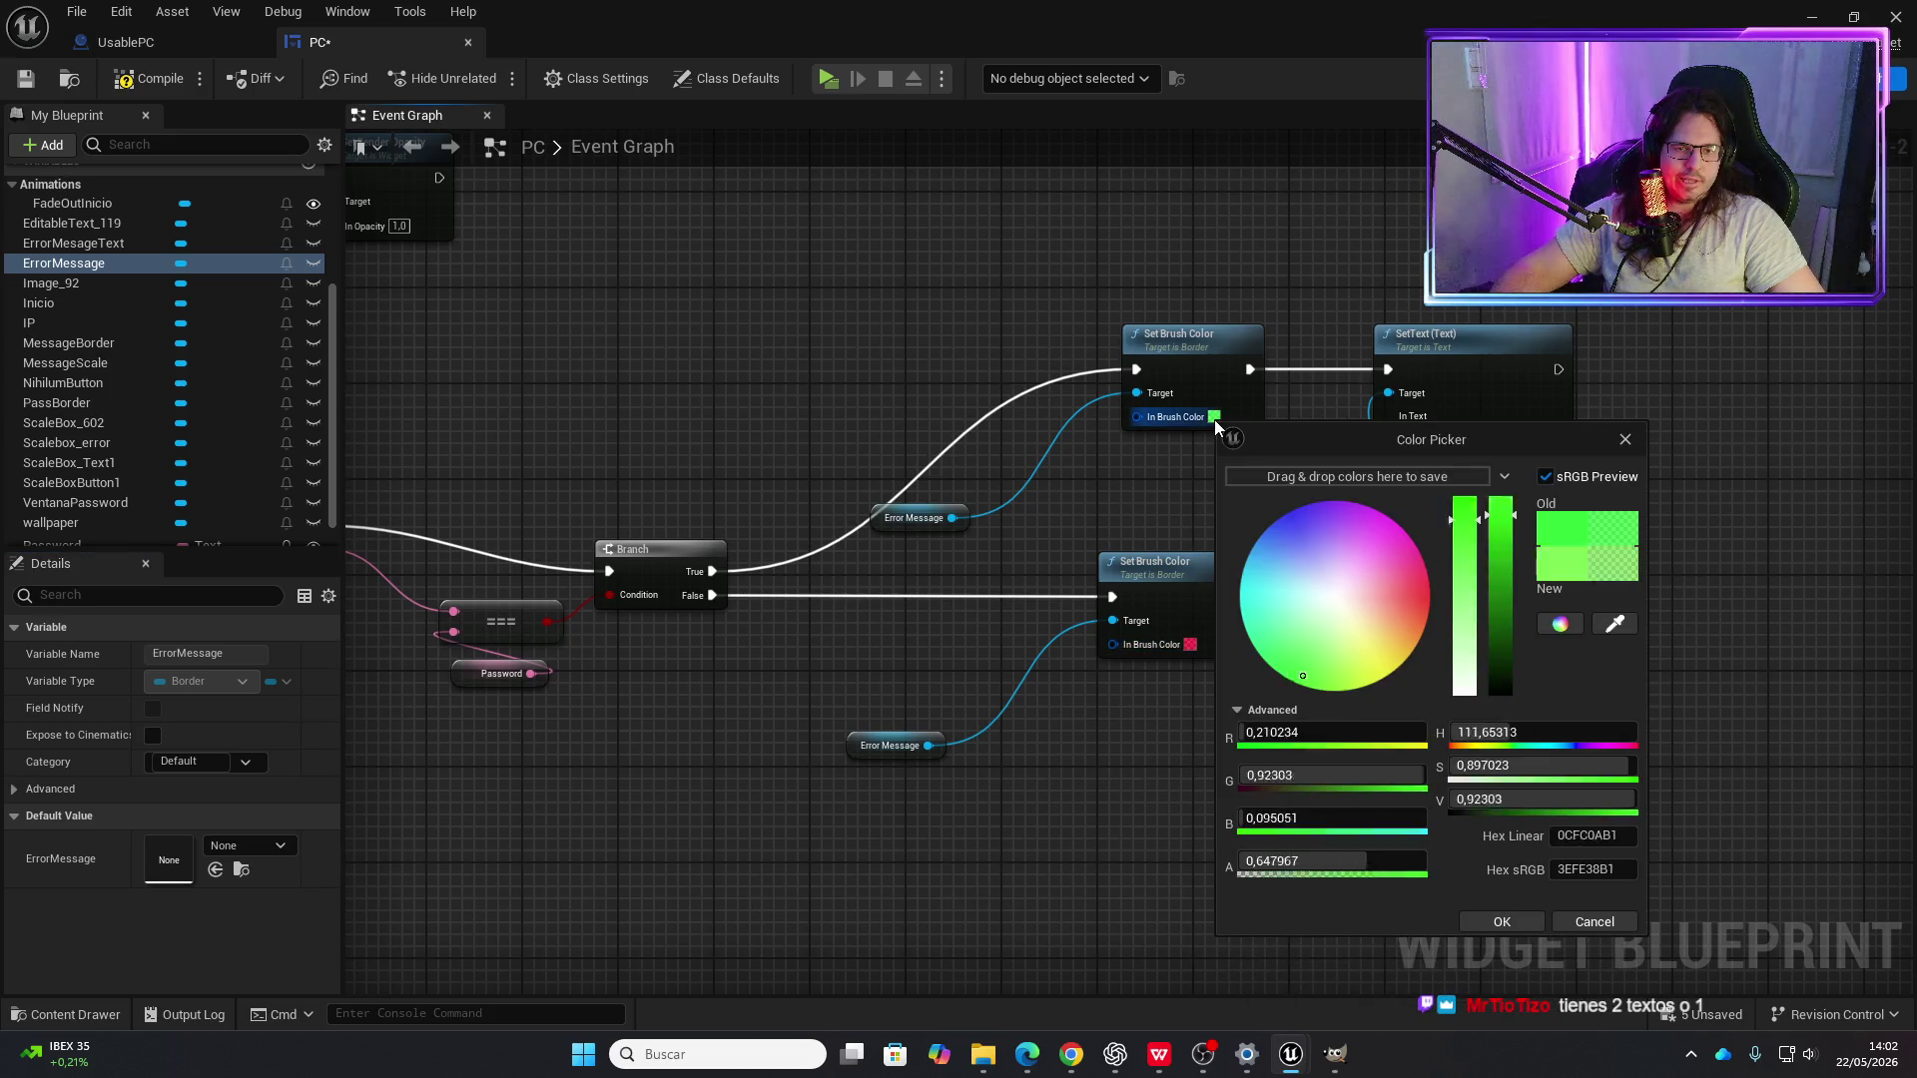
click(1625, 439)
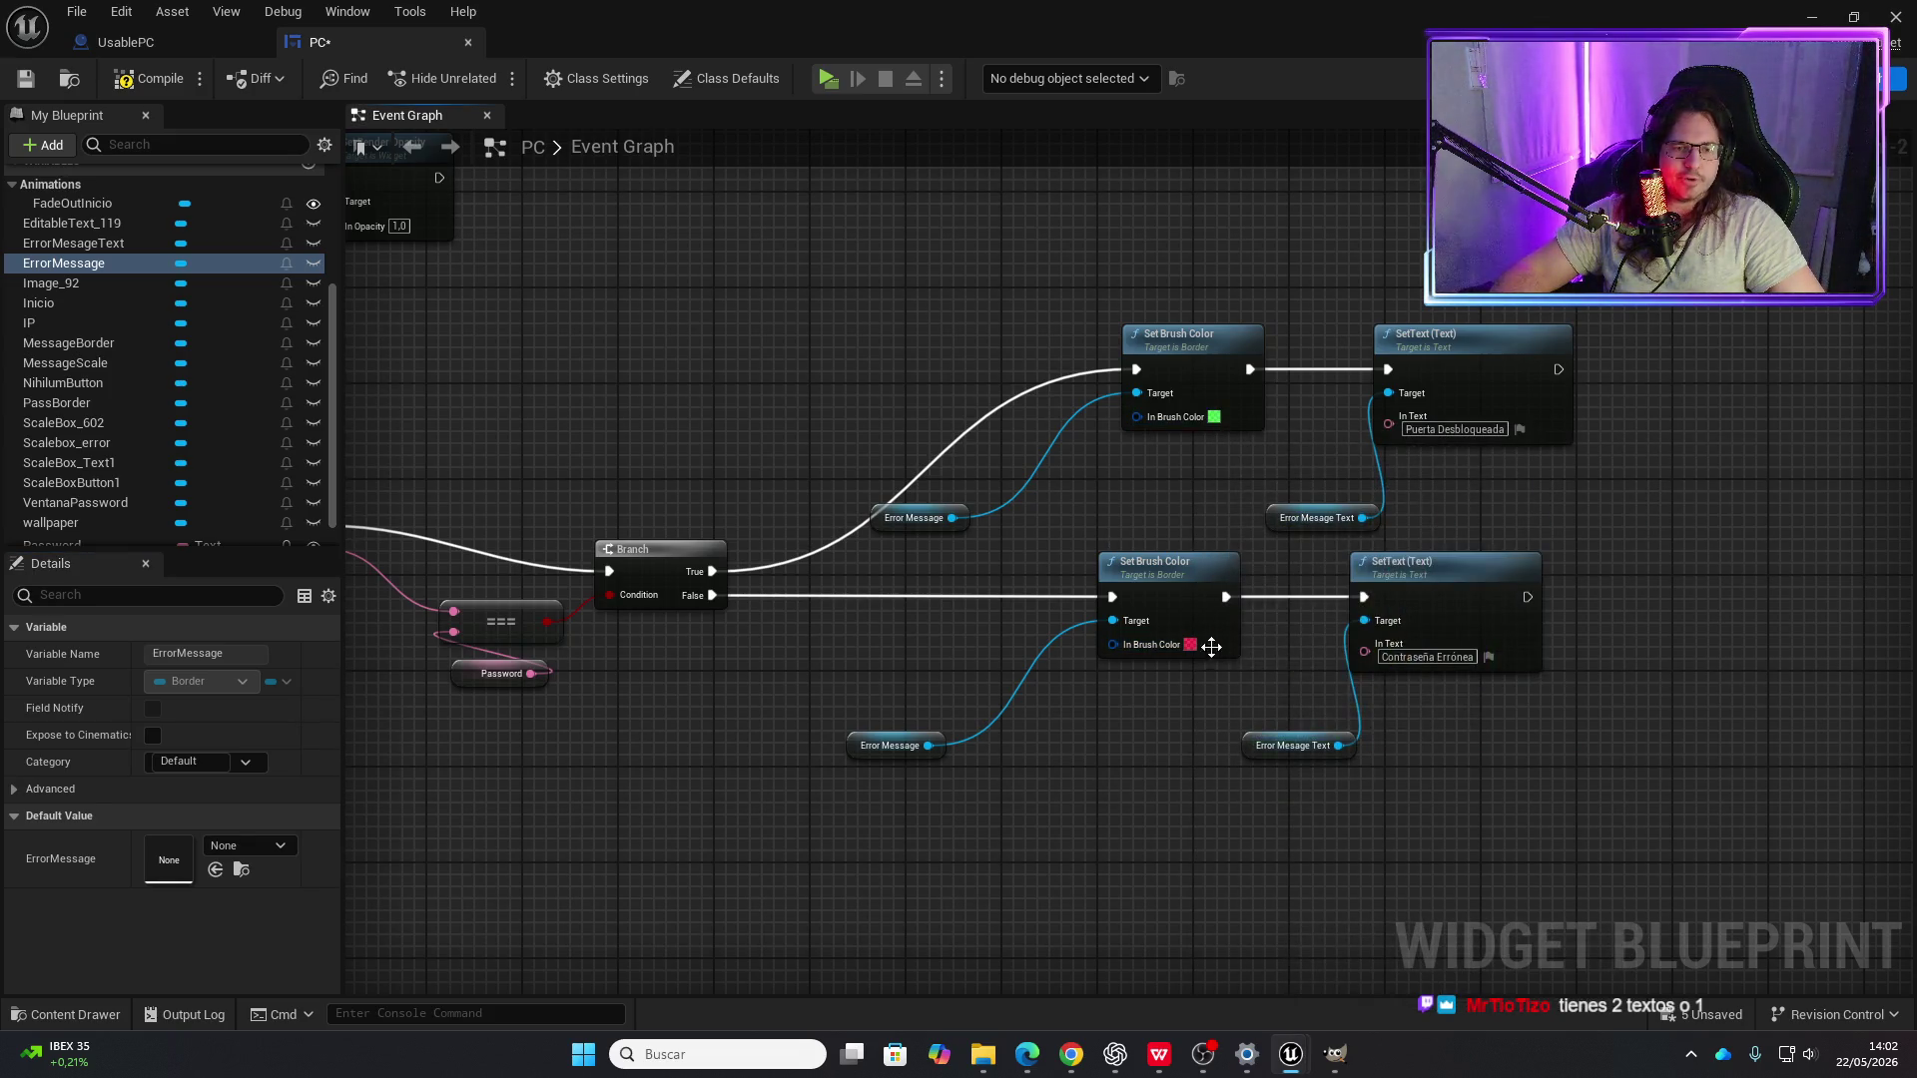
click(1190, 645)
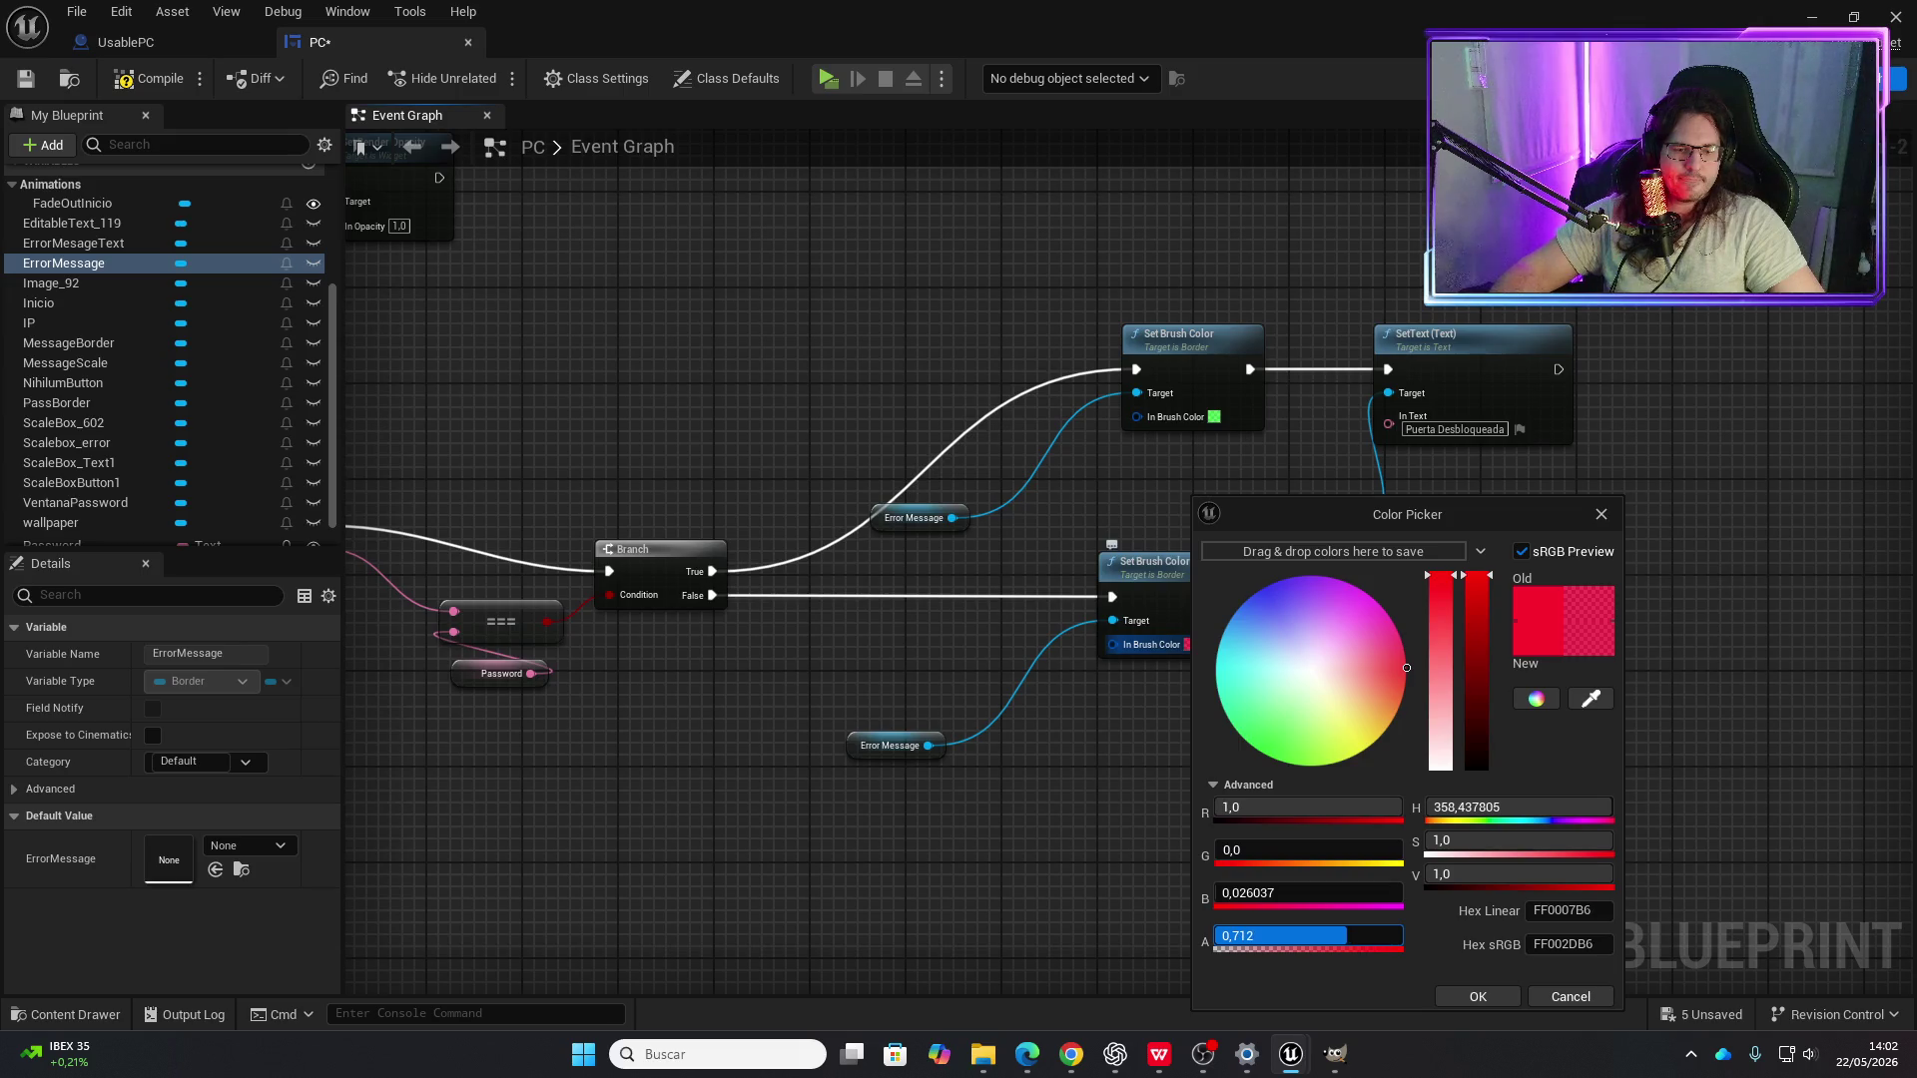
click(1467, 997)
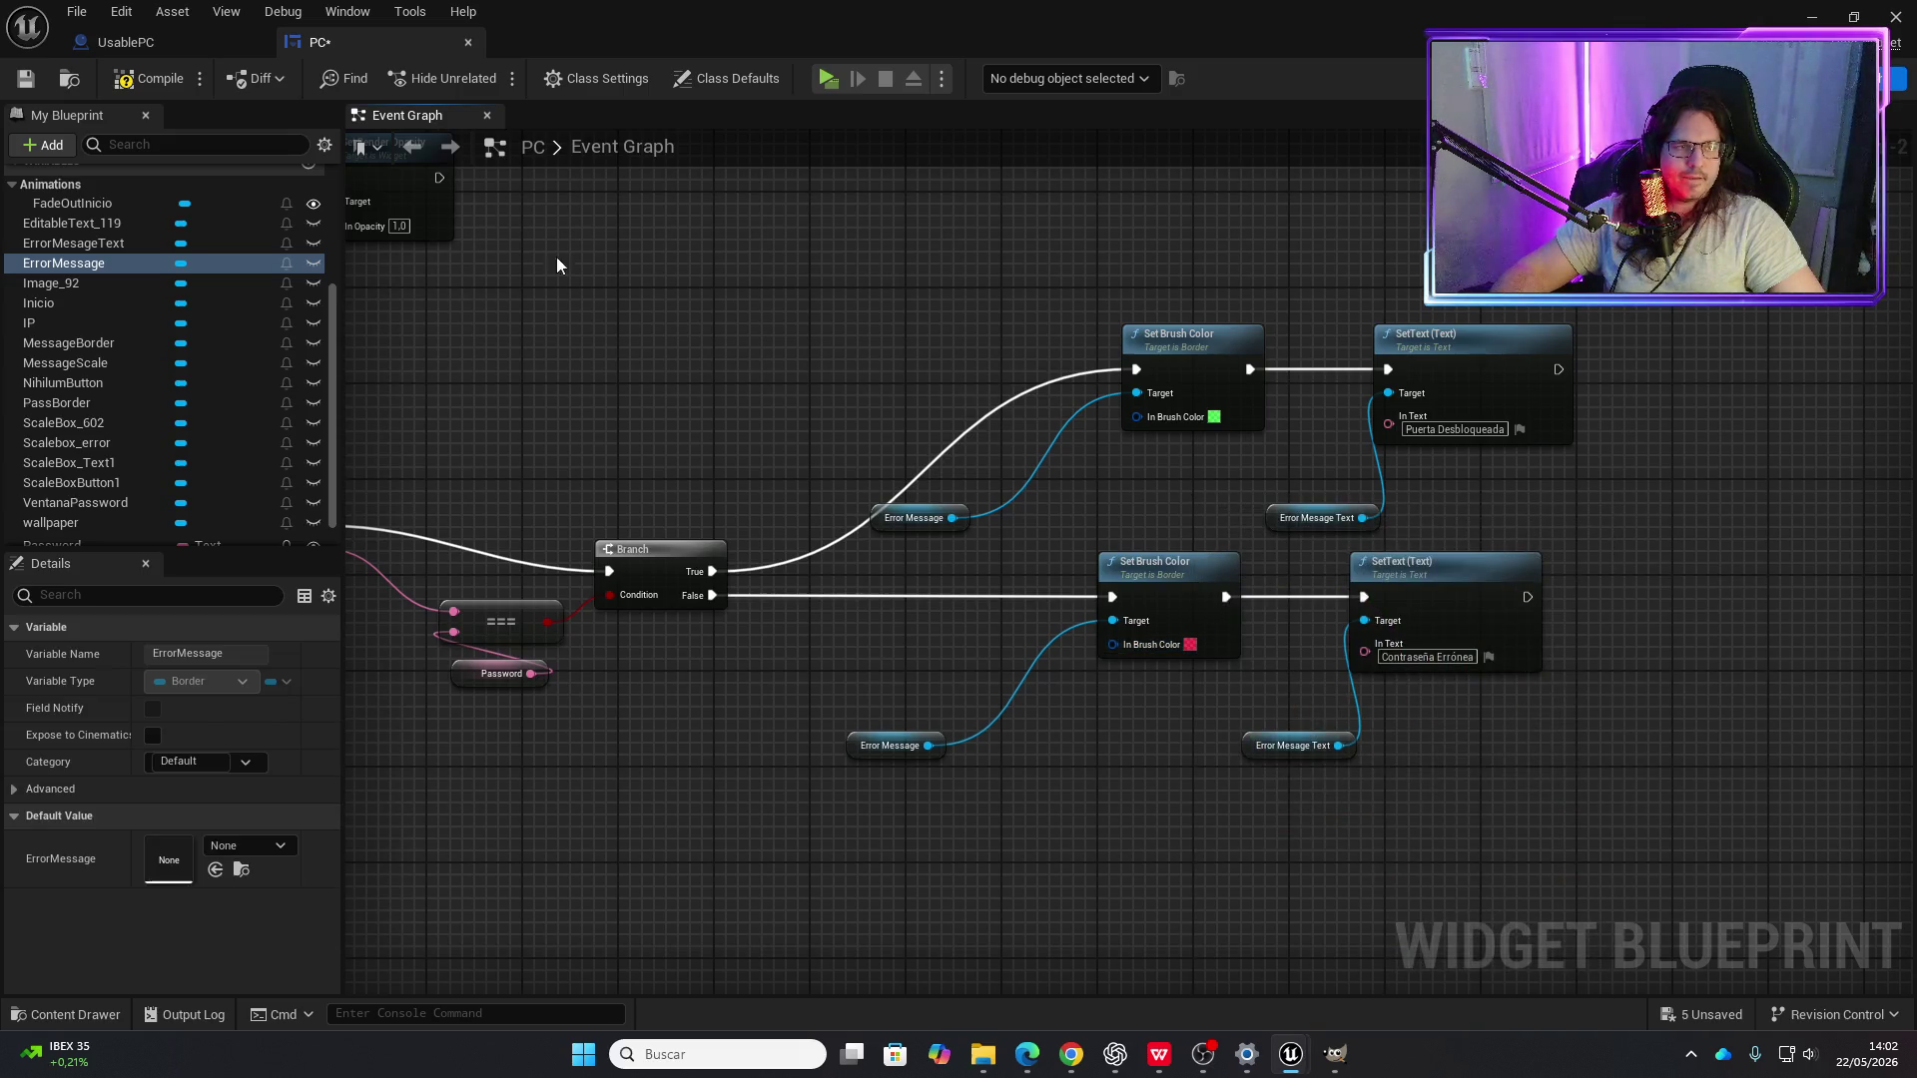
click(159, 86)
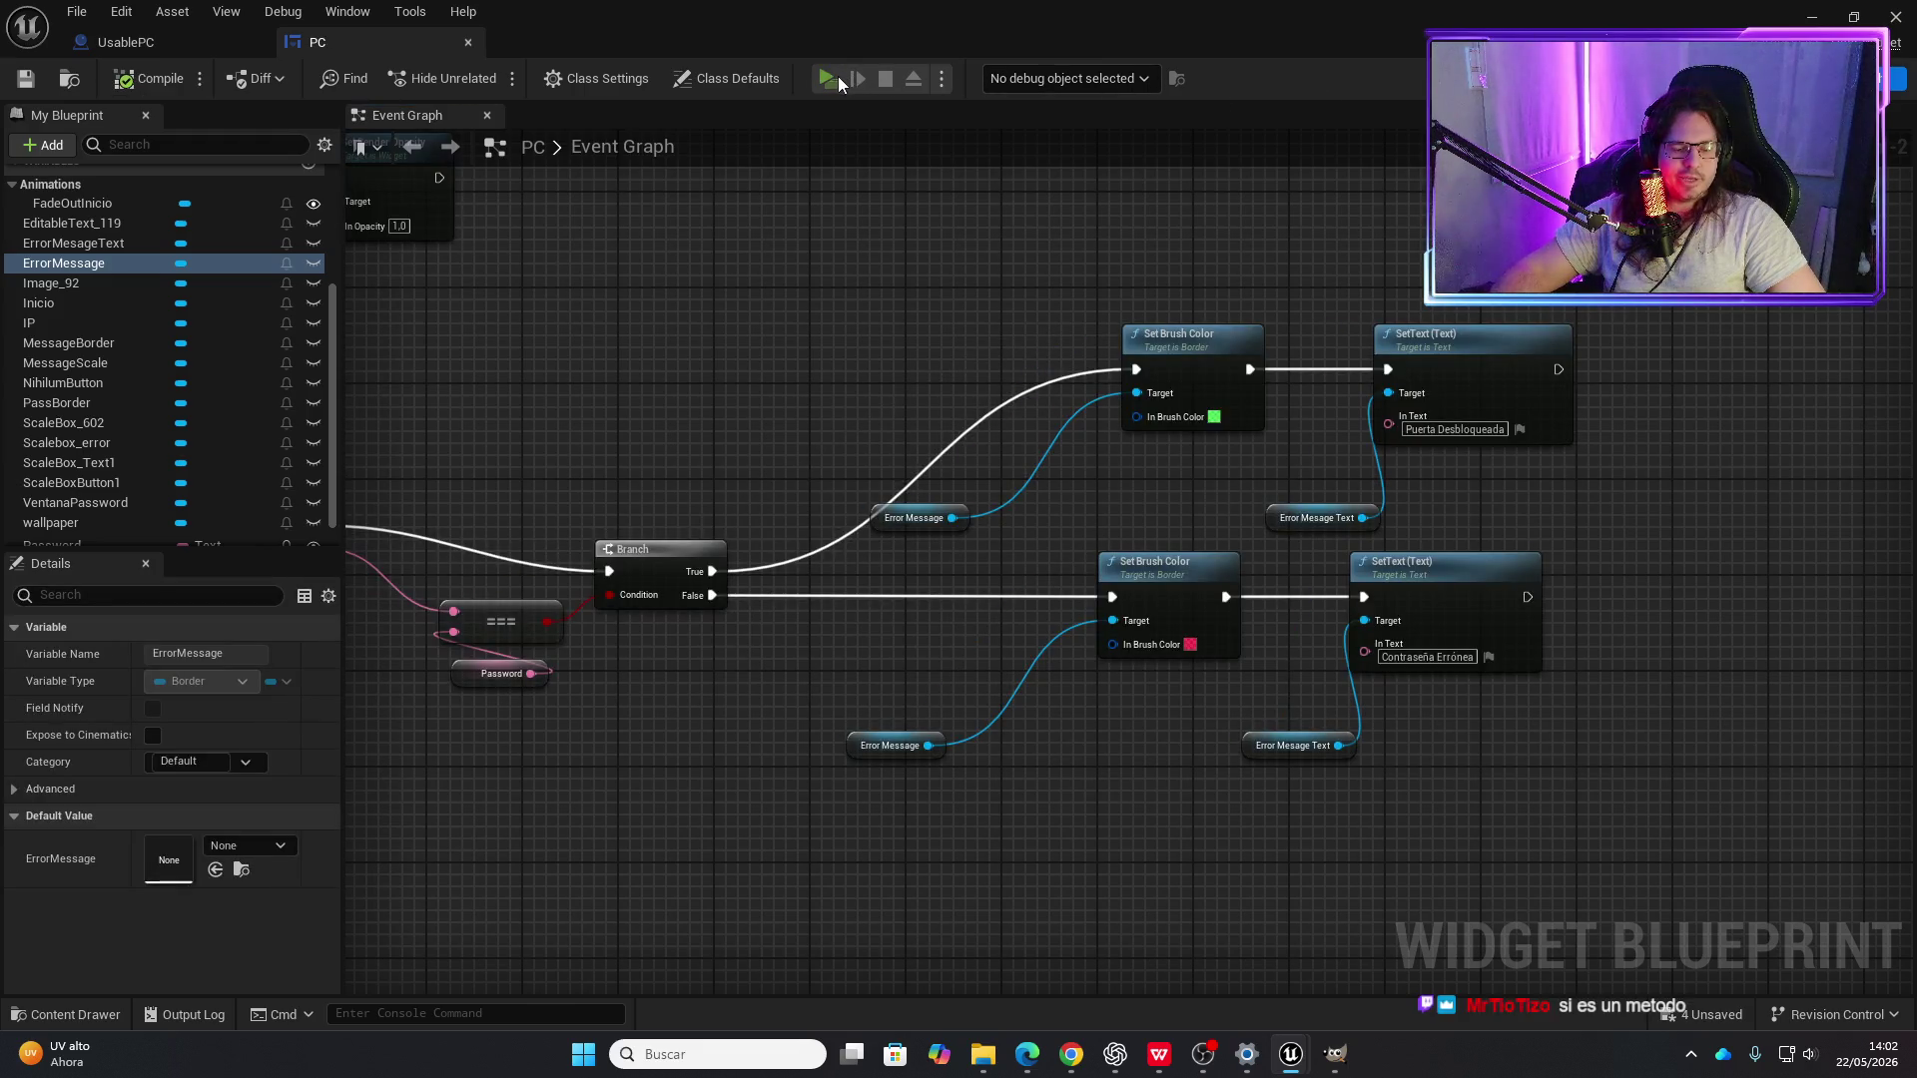
click(829, 79)
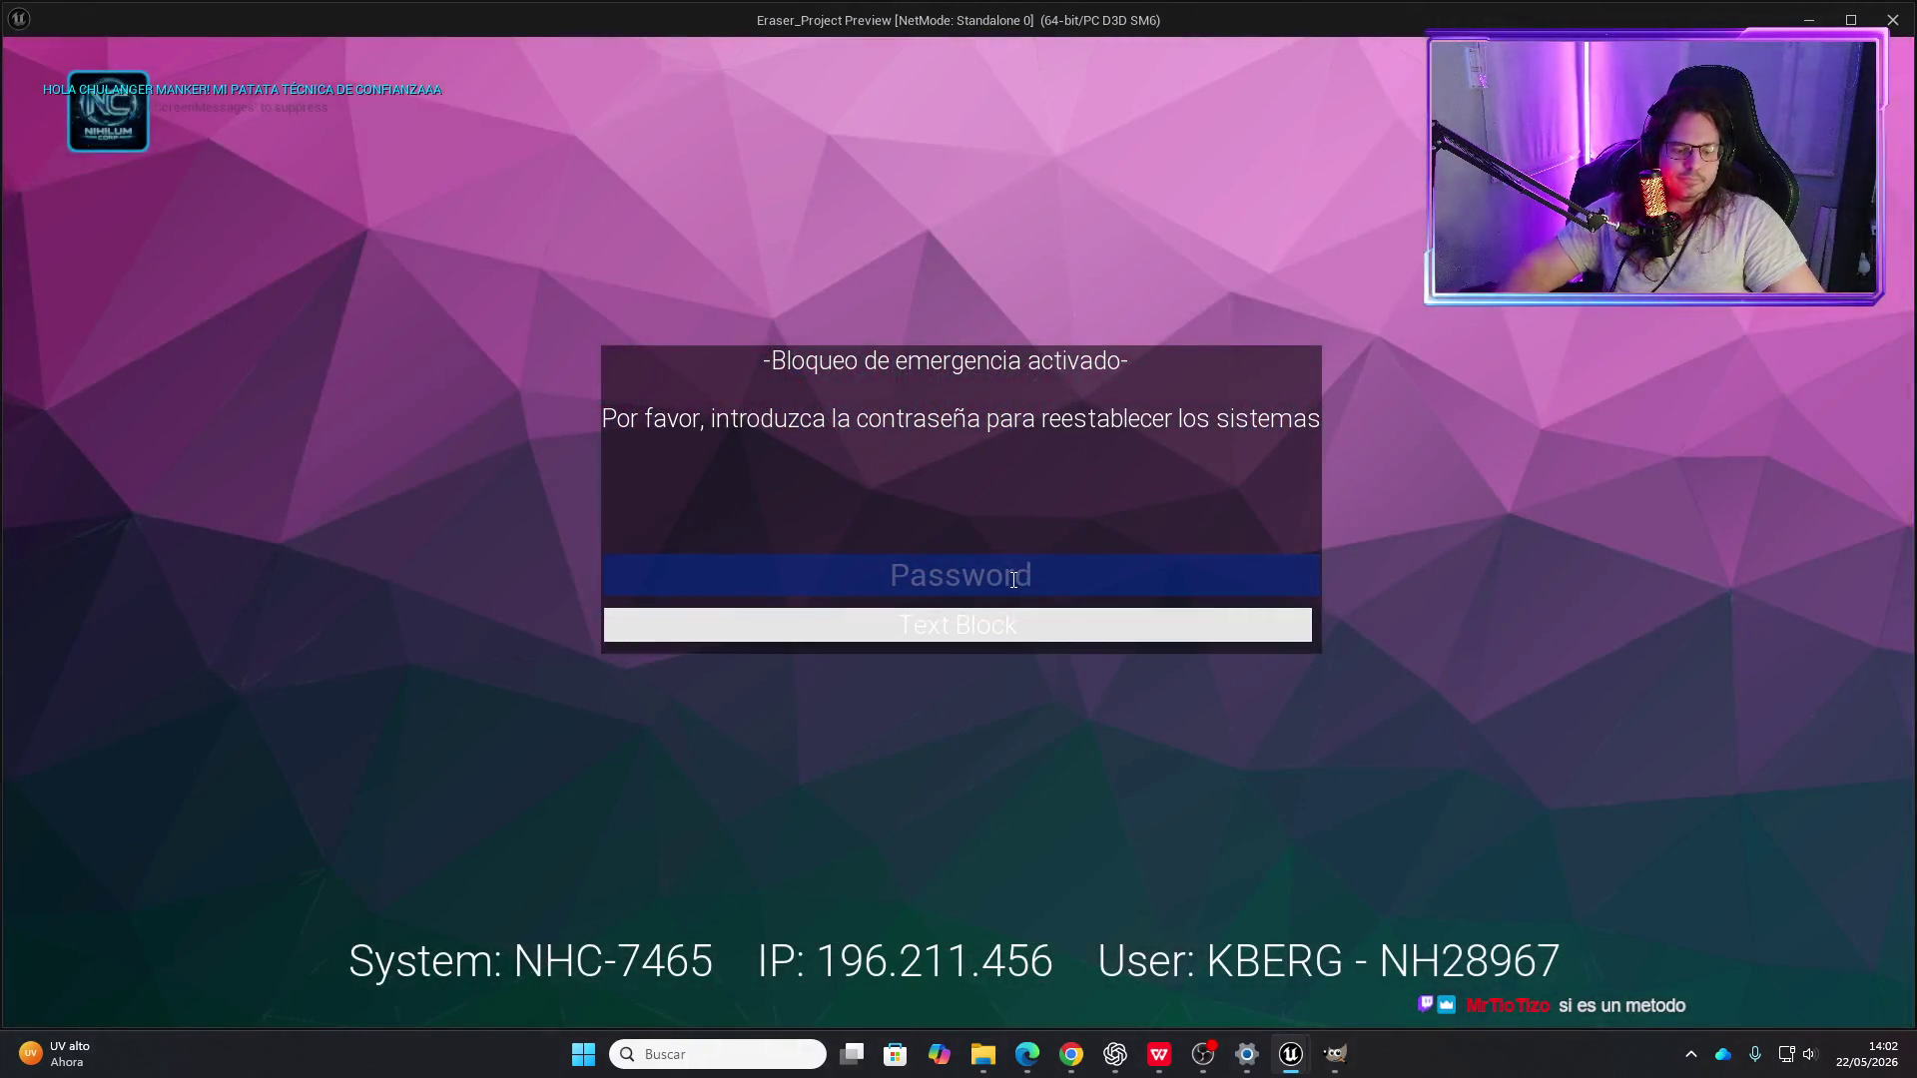
click(1013, 579)
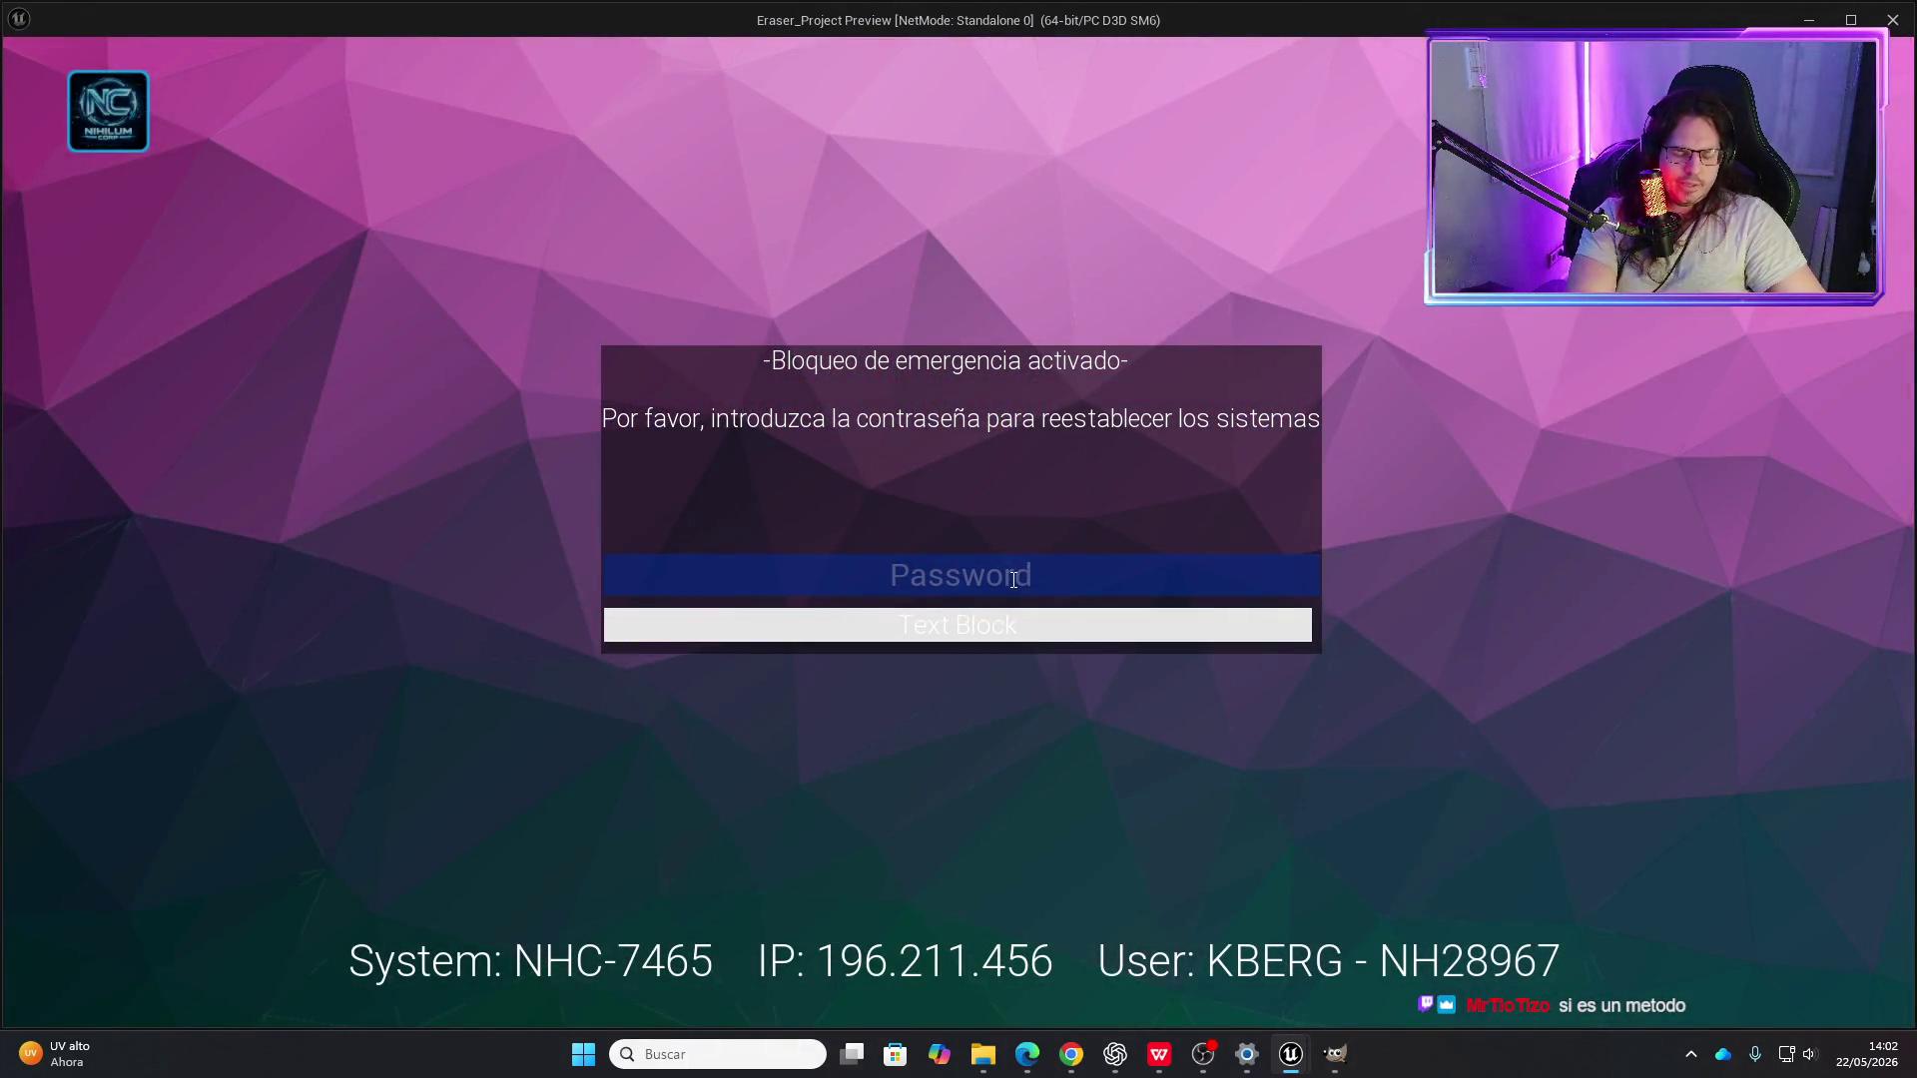
text(DES)
key(Return)
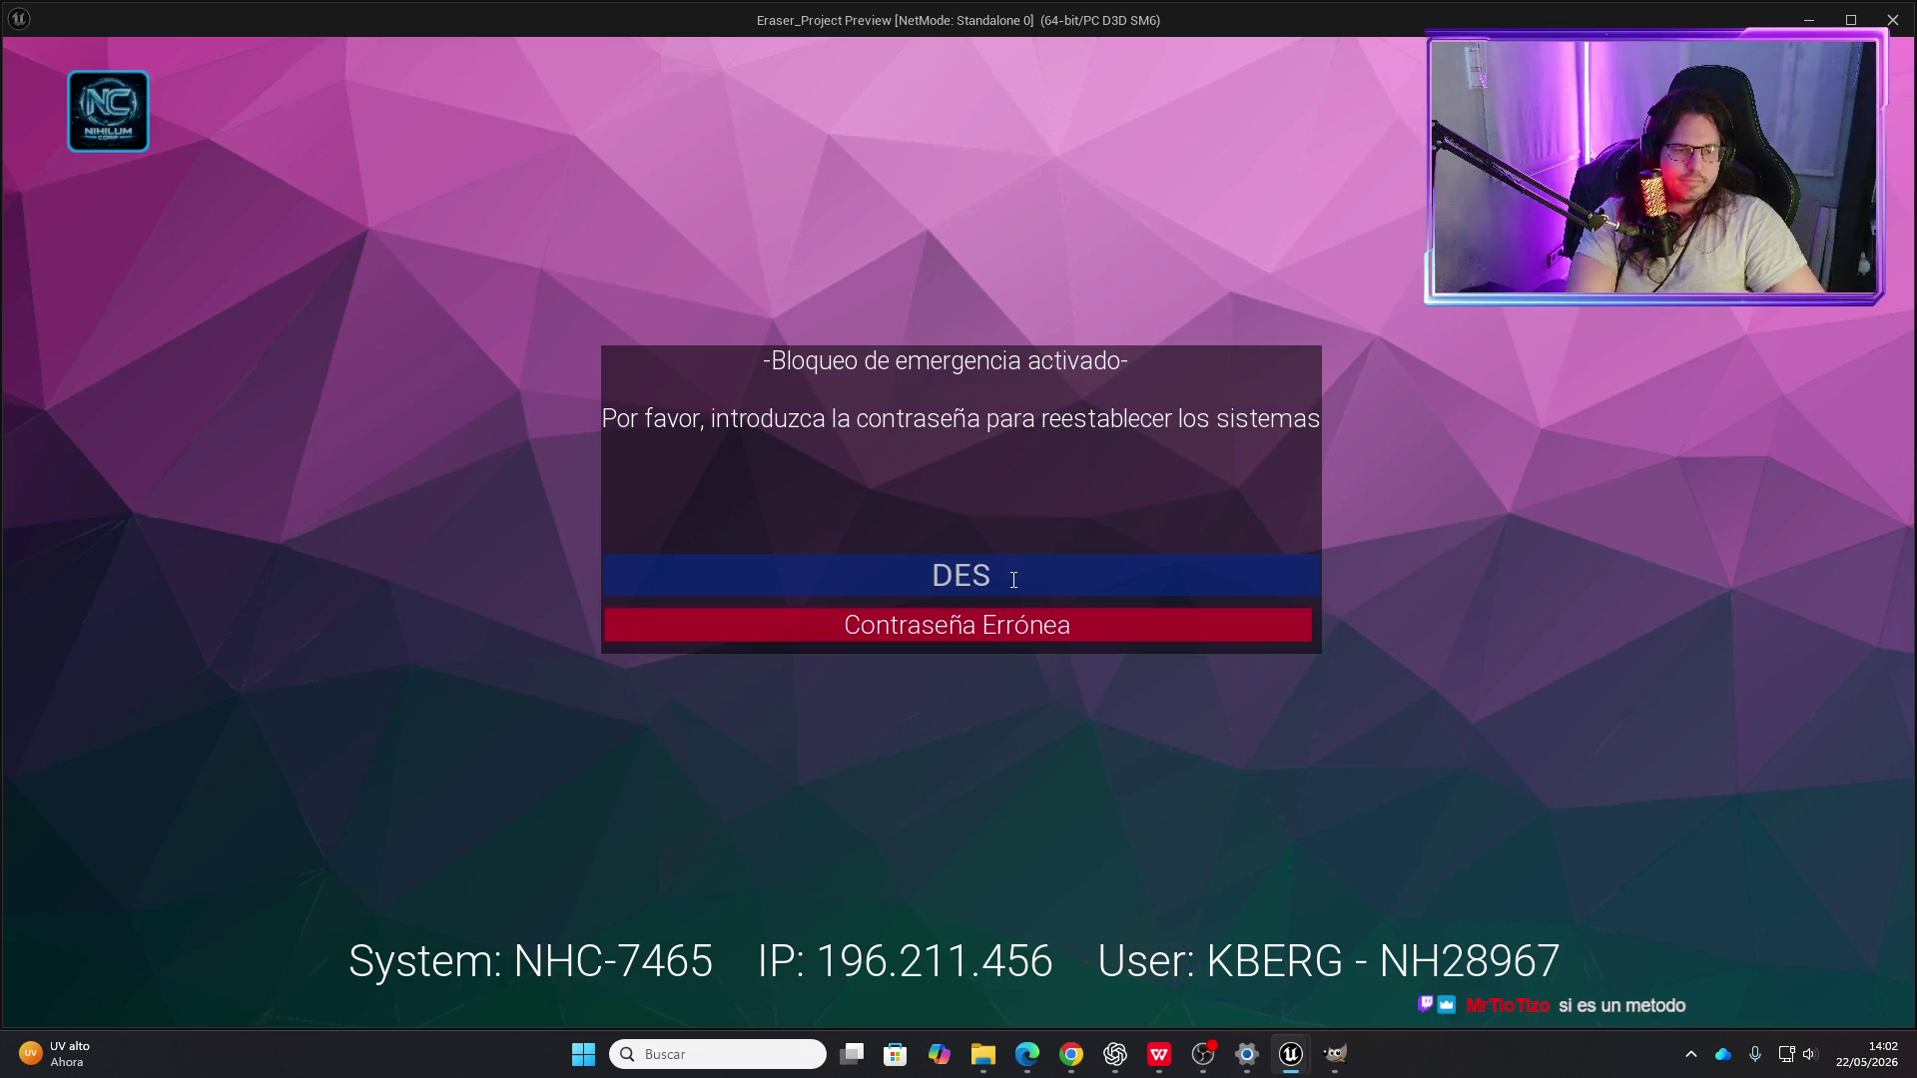
drag(993, 572, 928, 573)
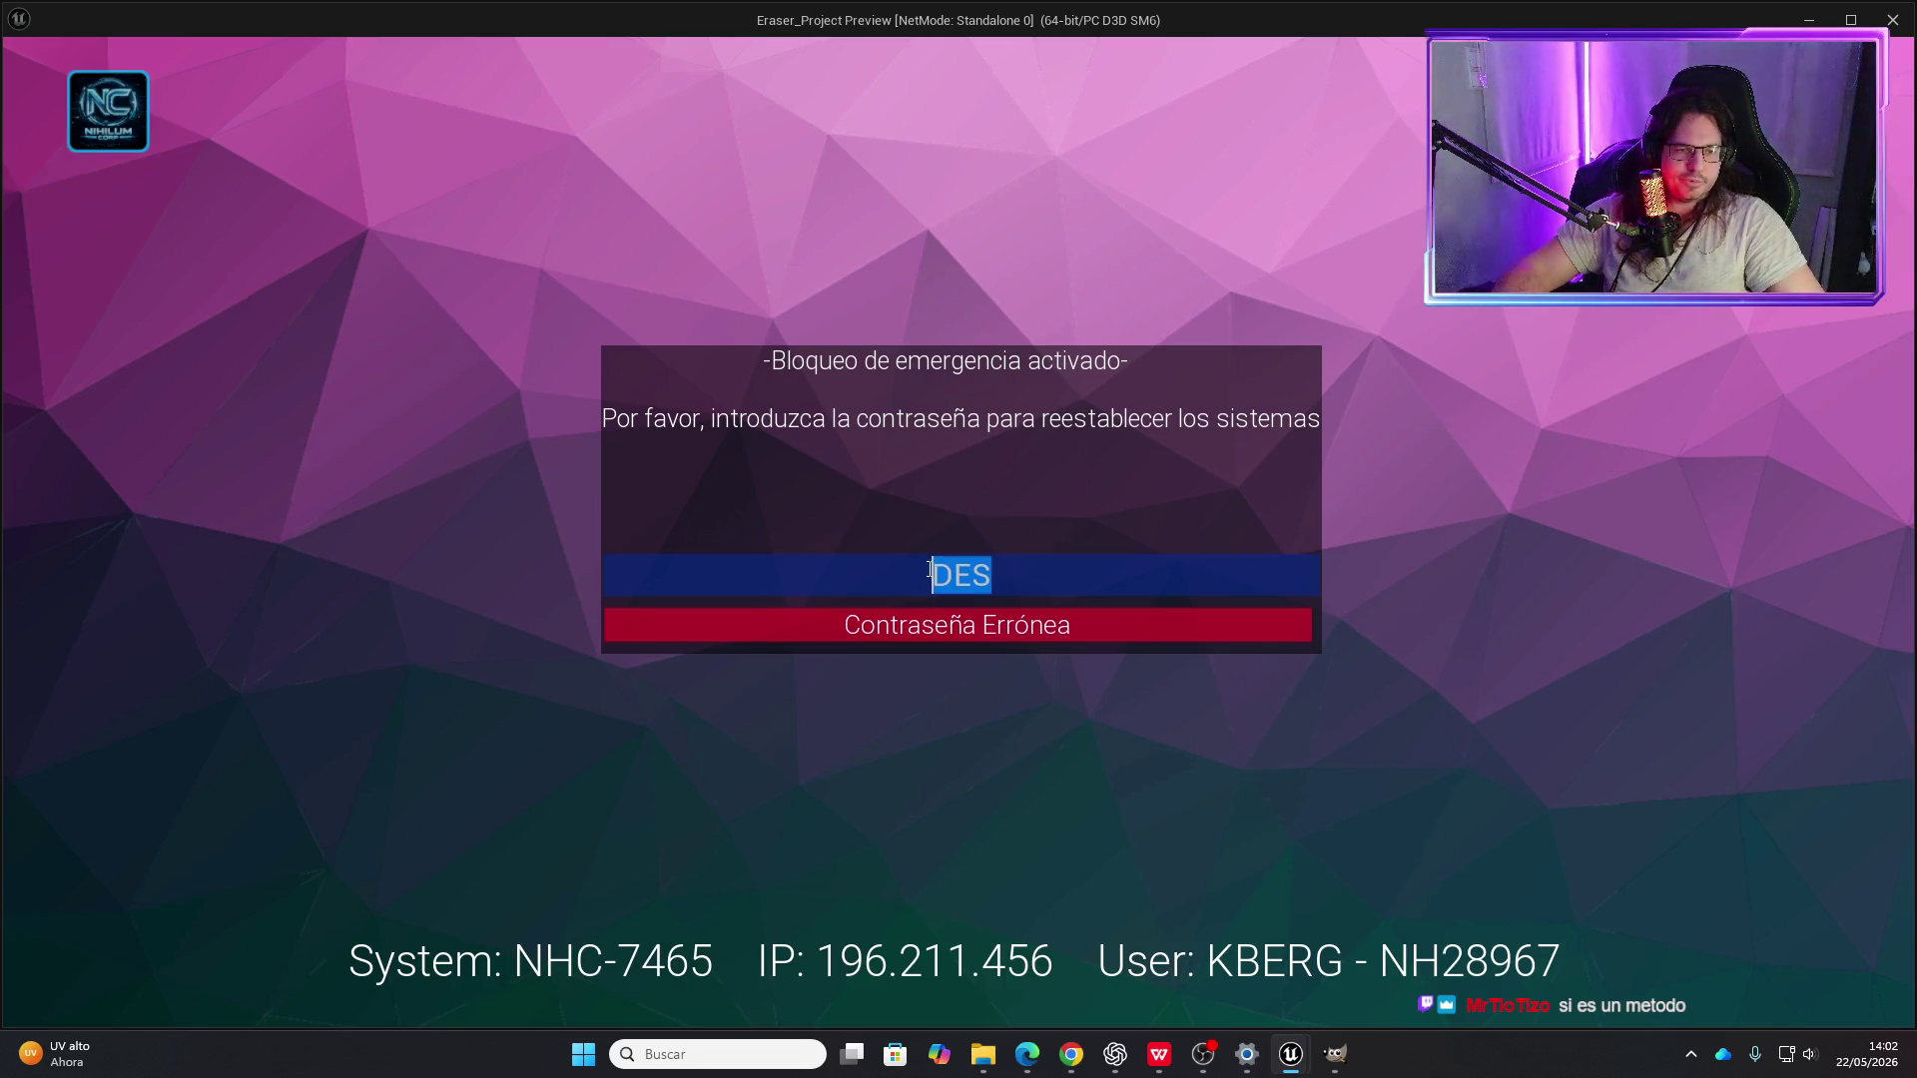
text(Contraseña)
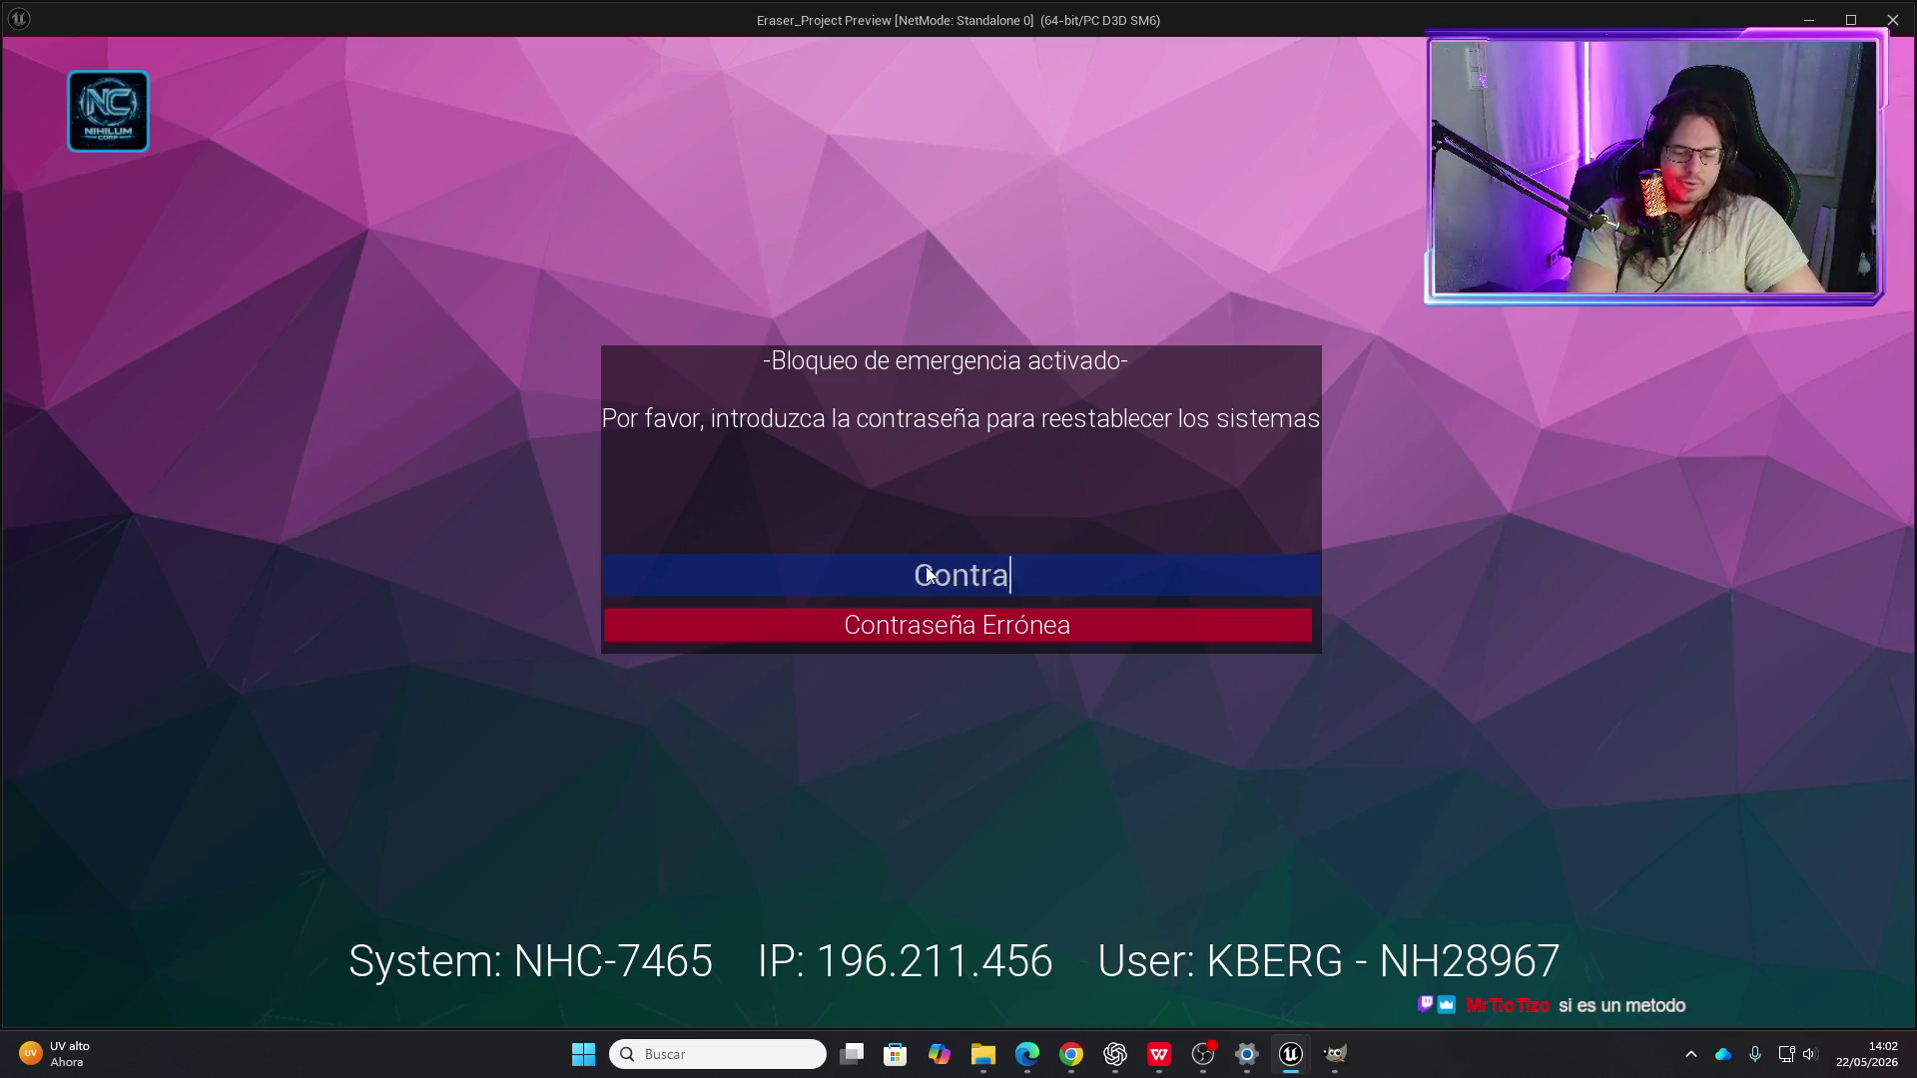
key(Return)
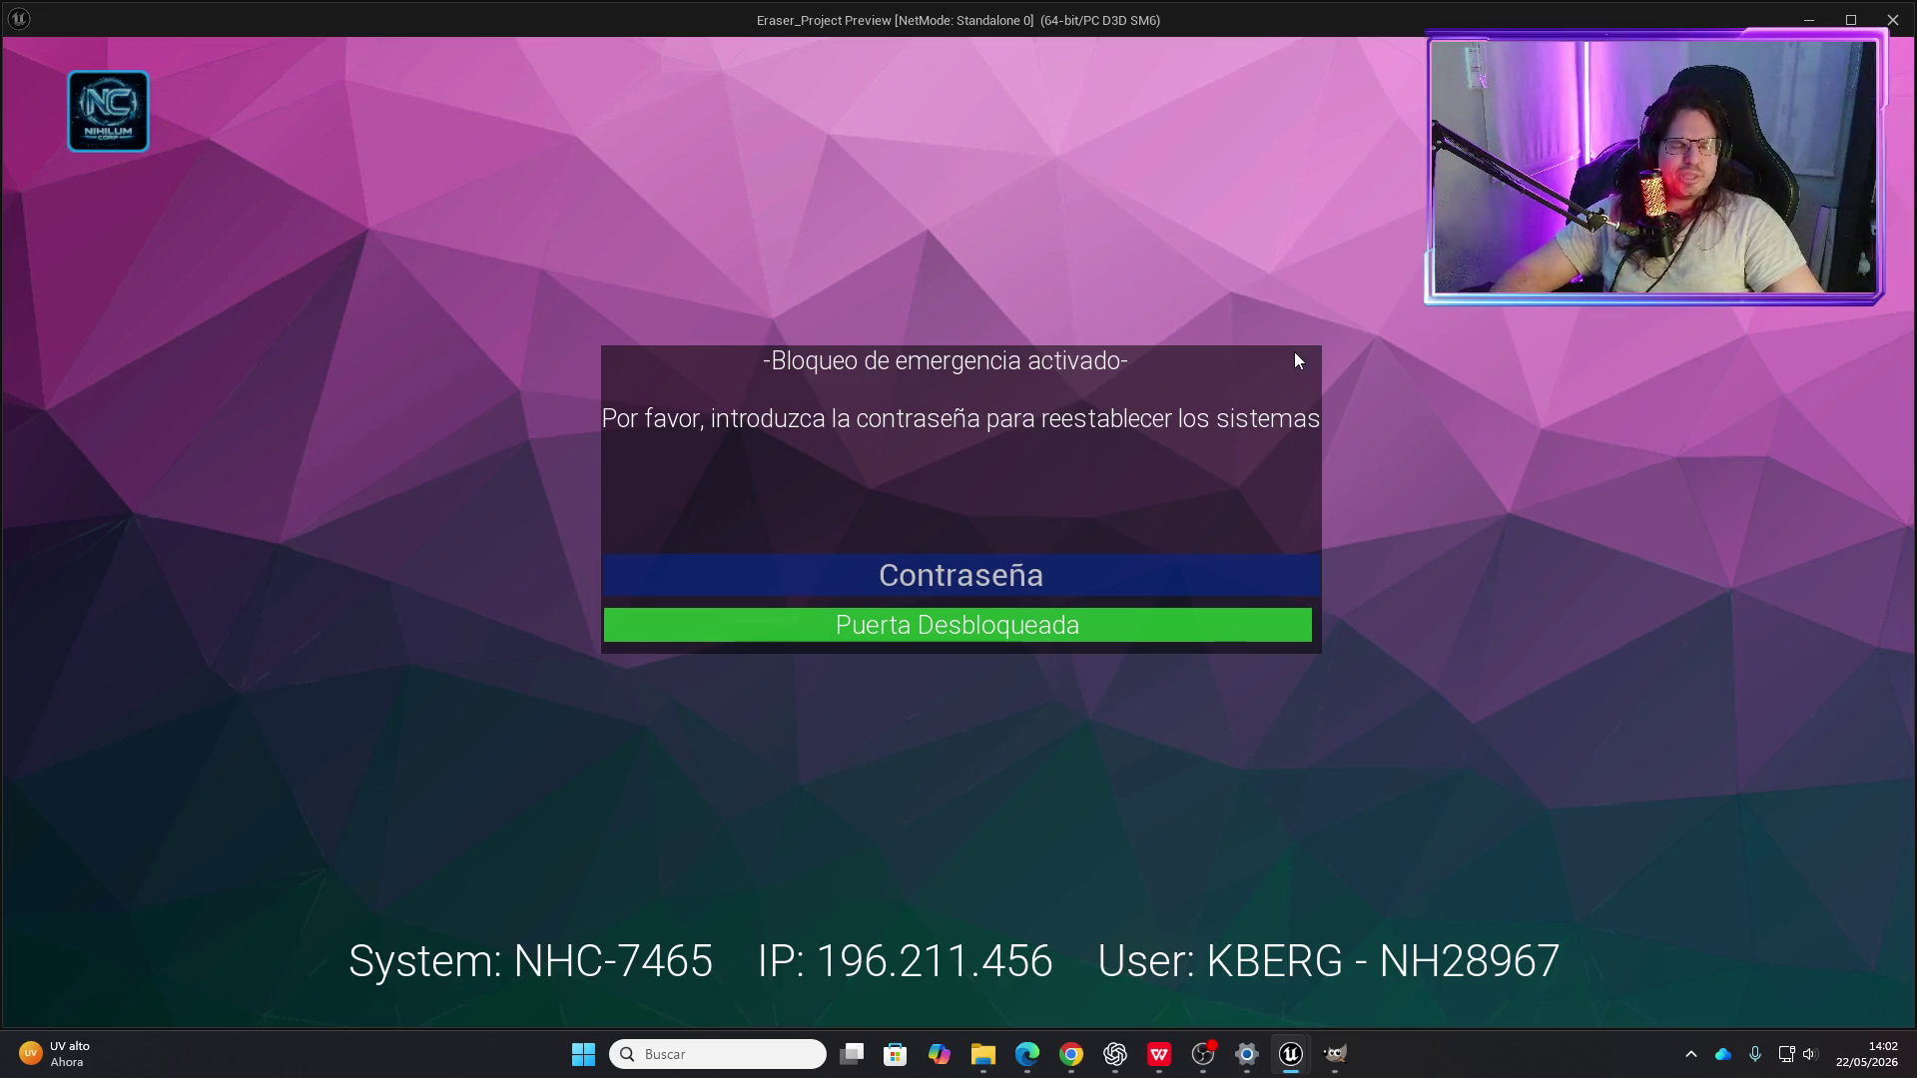
key(Escape)
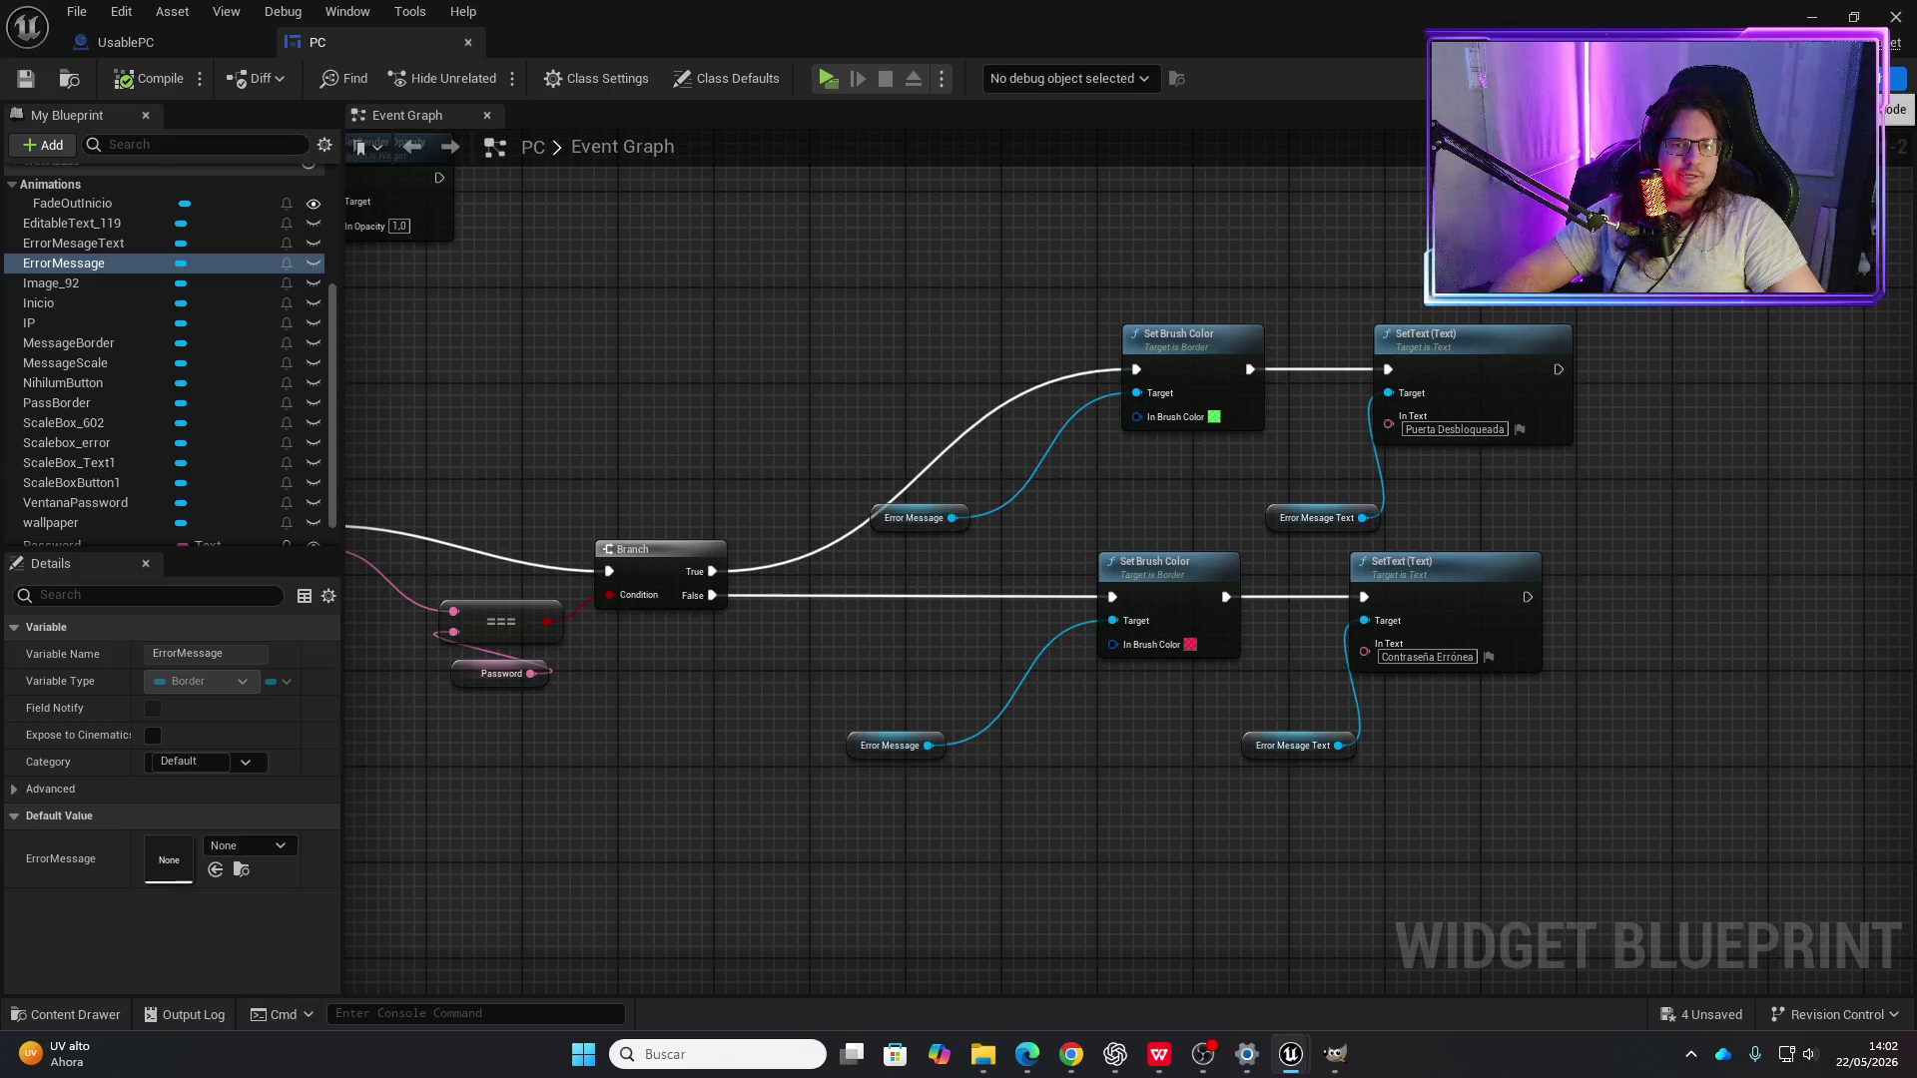
Step: In the Designer, set the ErrorMessage bar's render opacity to 0
click(1847, 78)
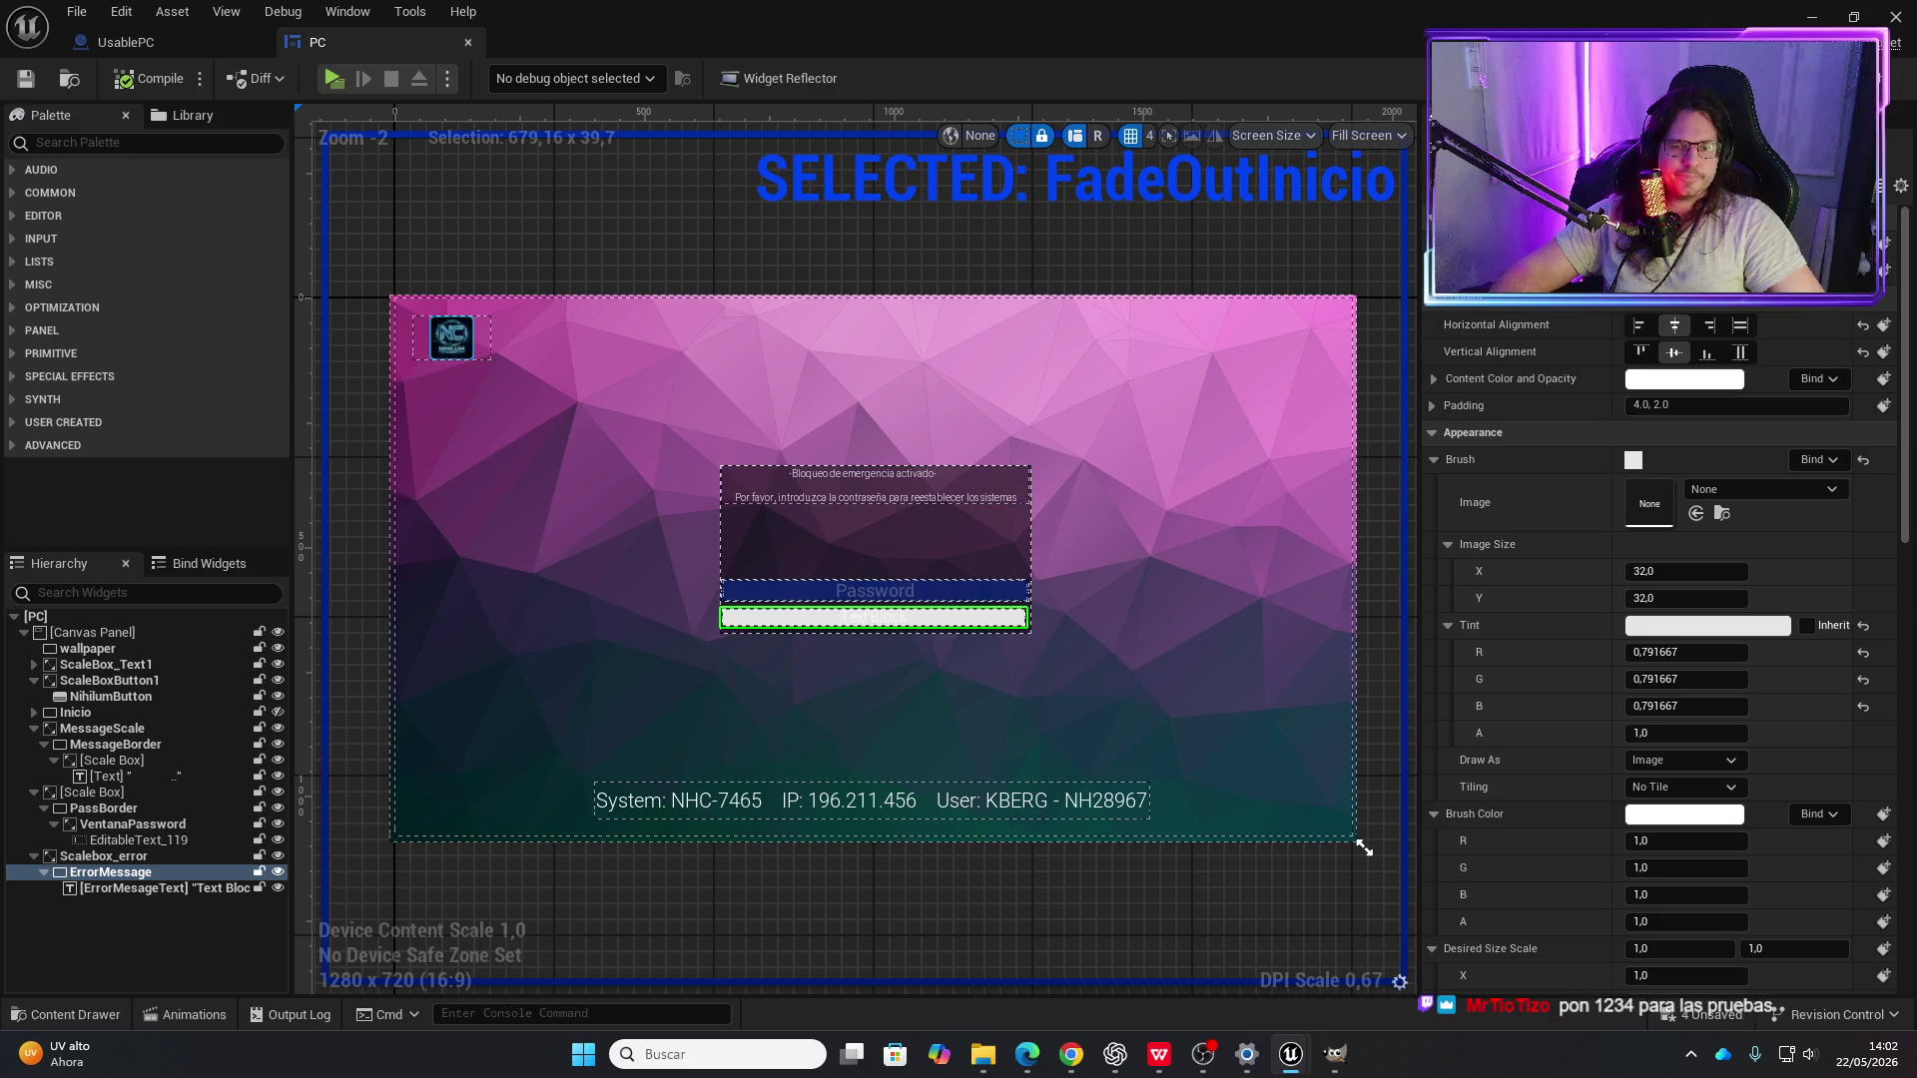
scroll(1658, 599, down, 10)
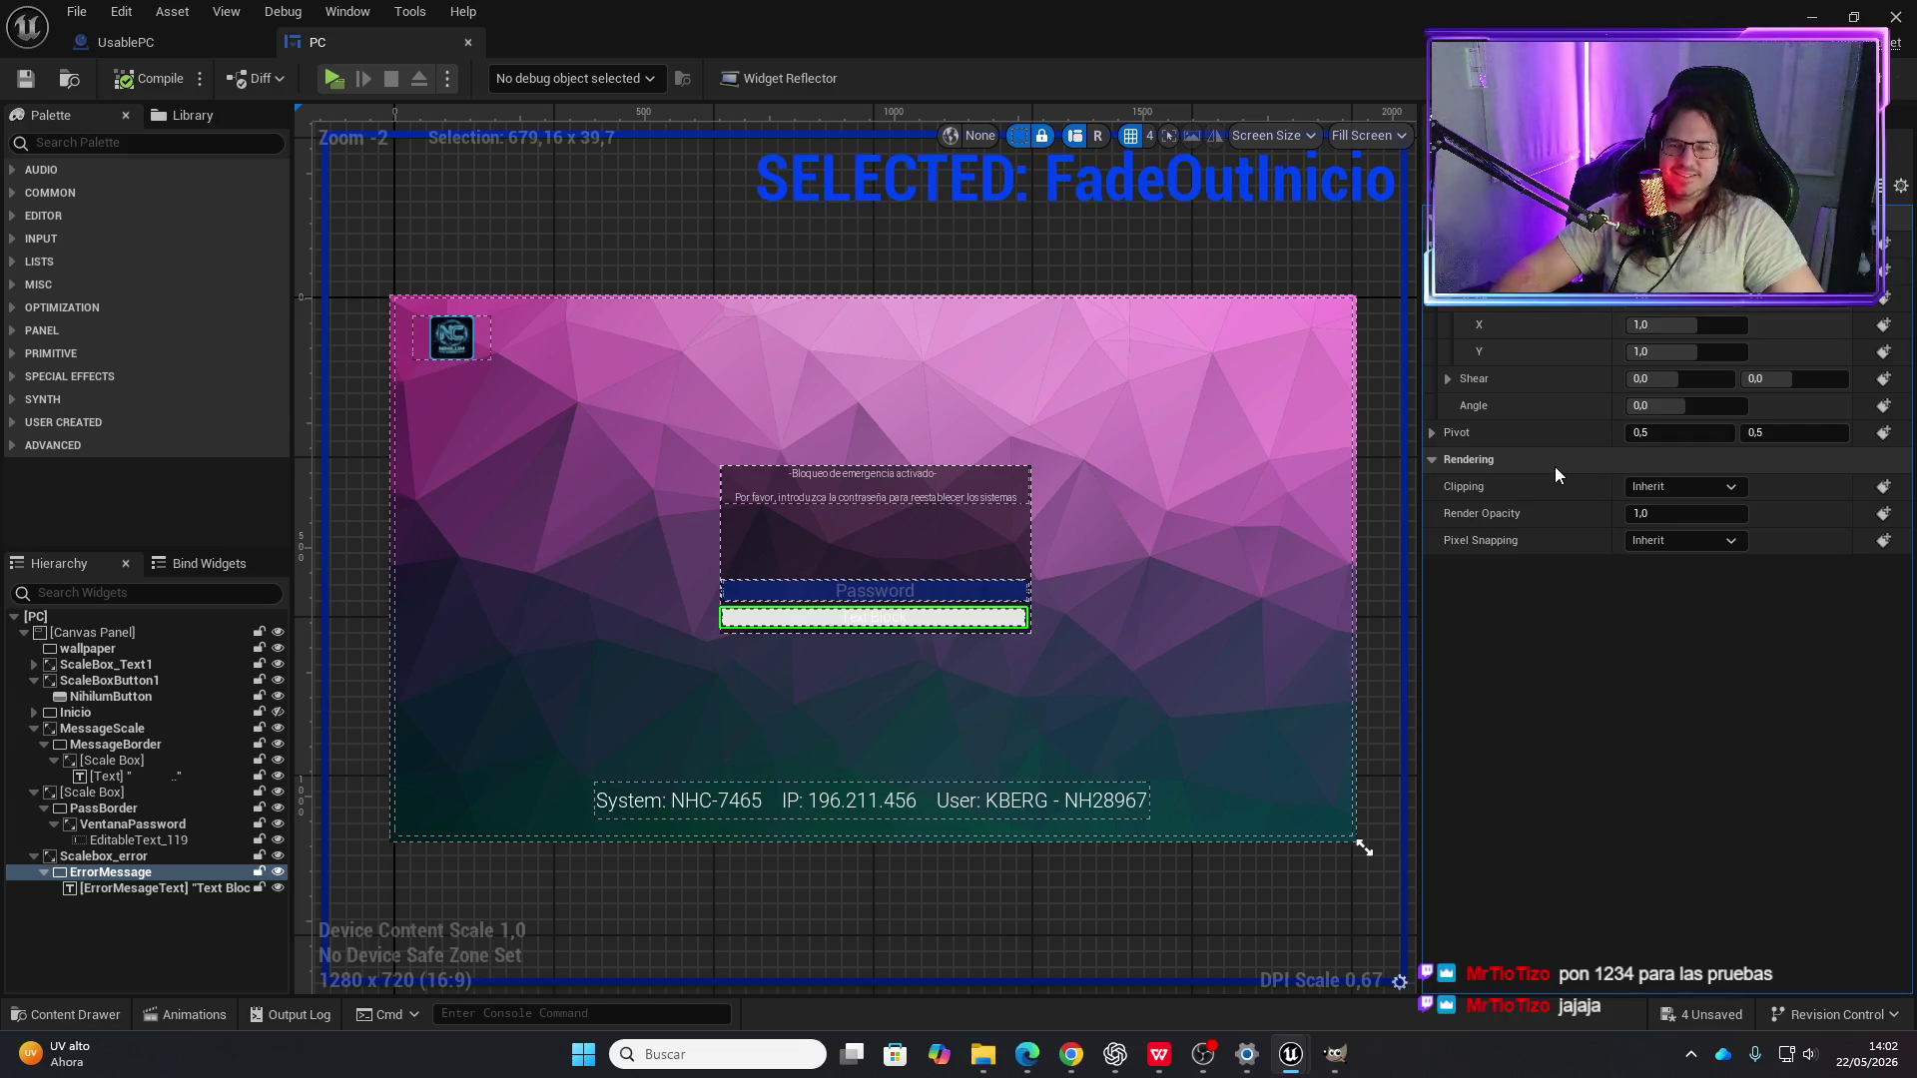
click(1658, 508)
text(0)
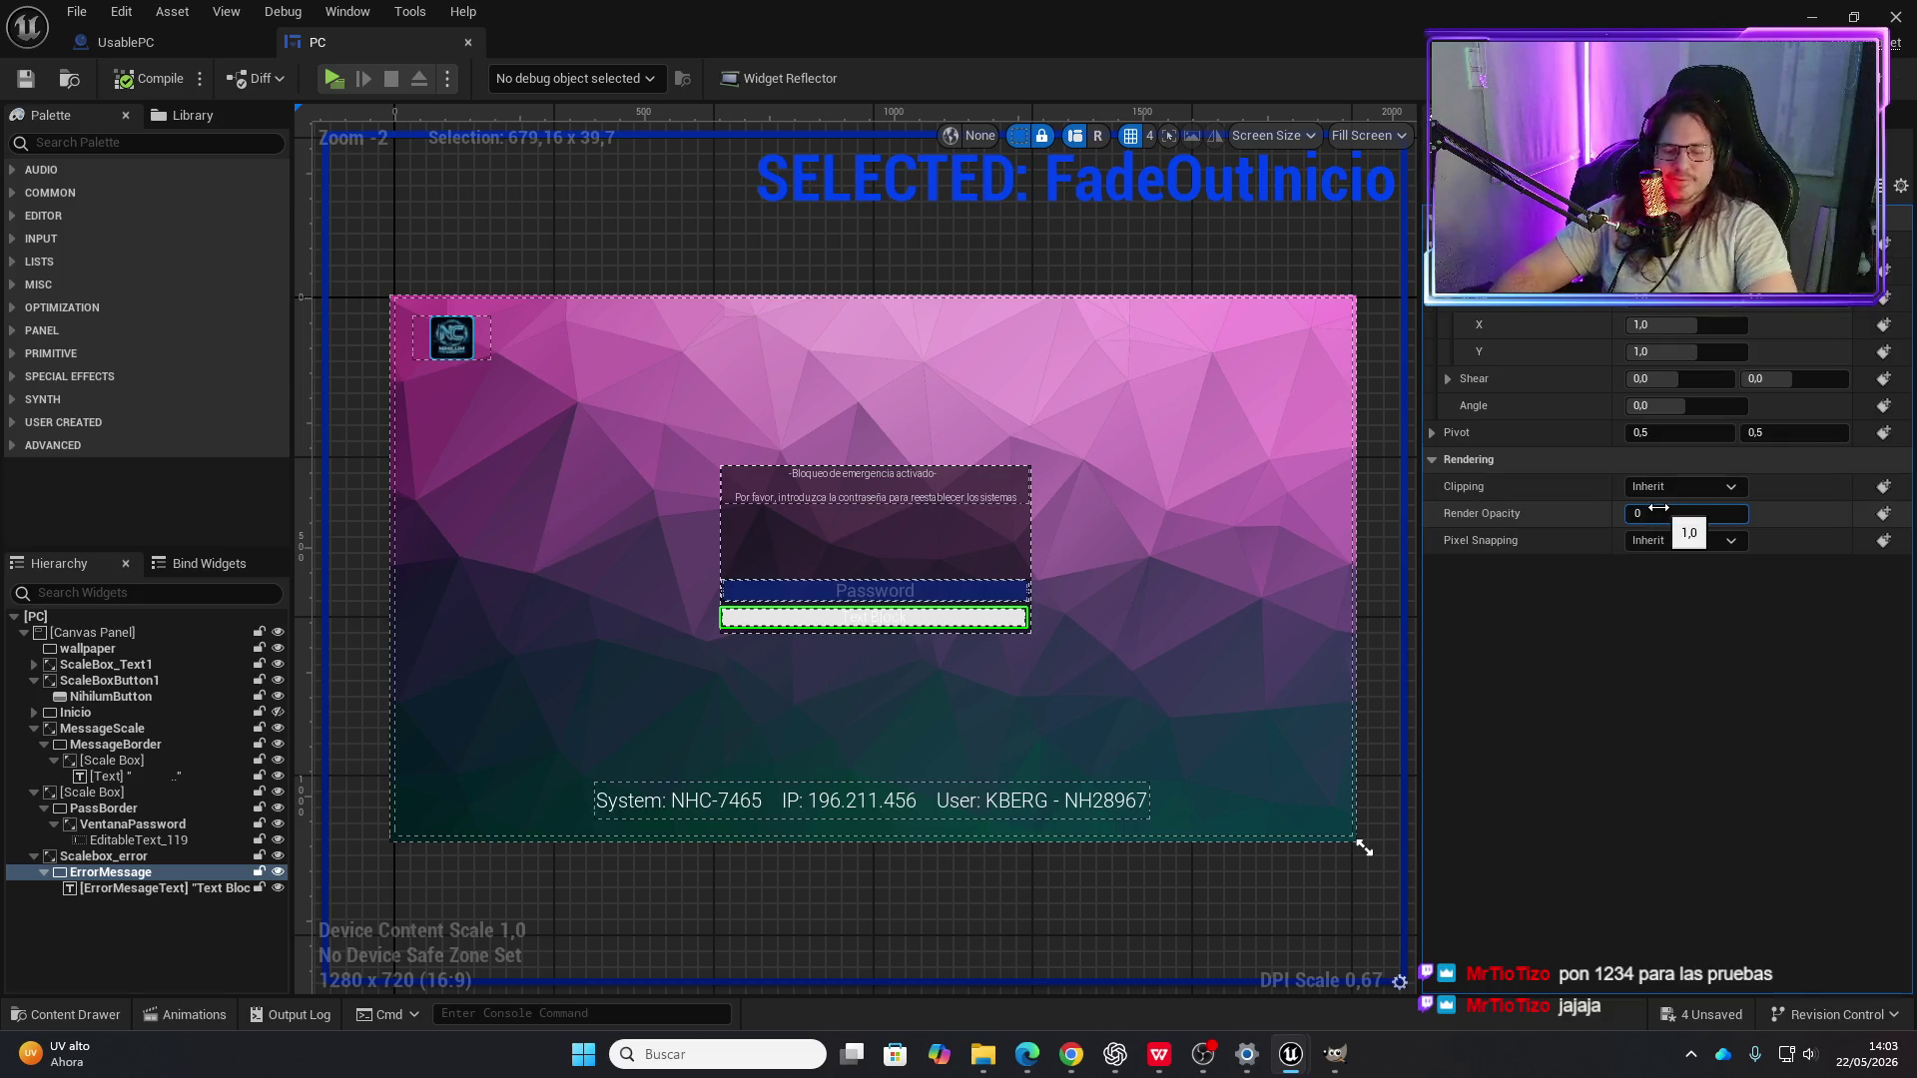
key(Return)
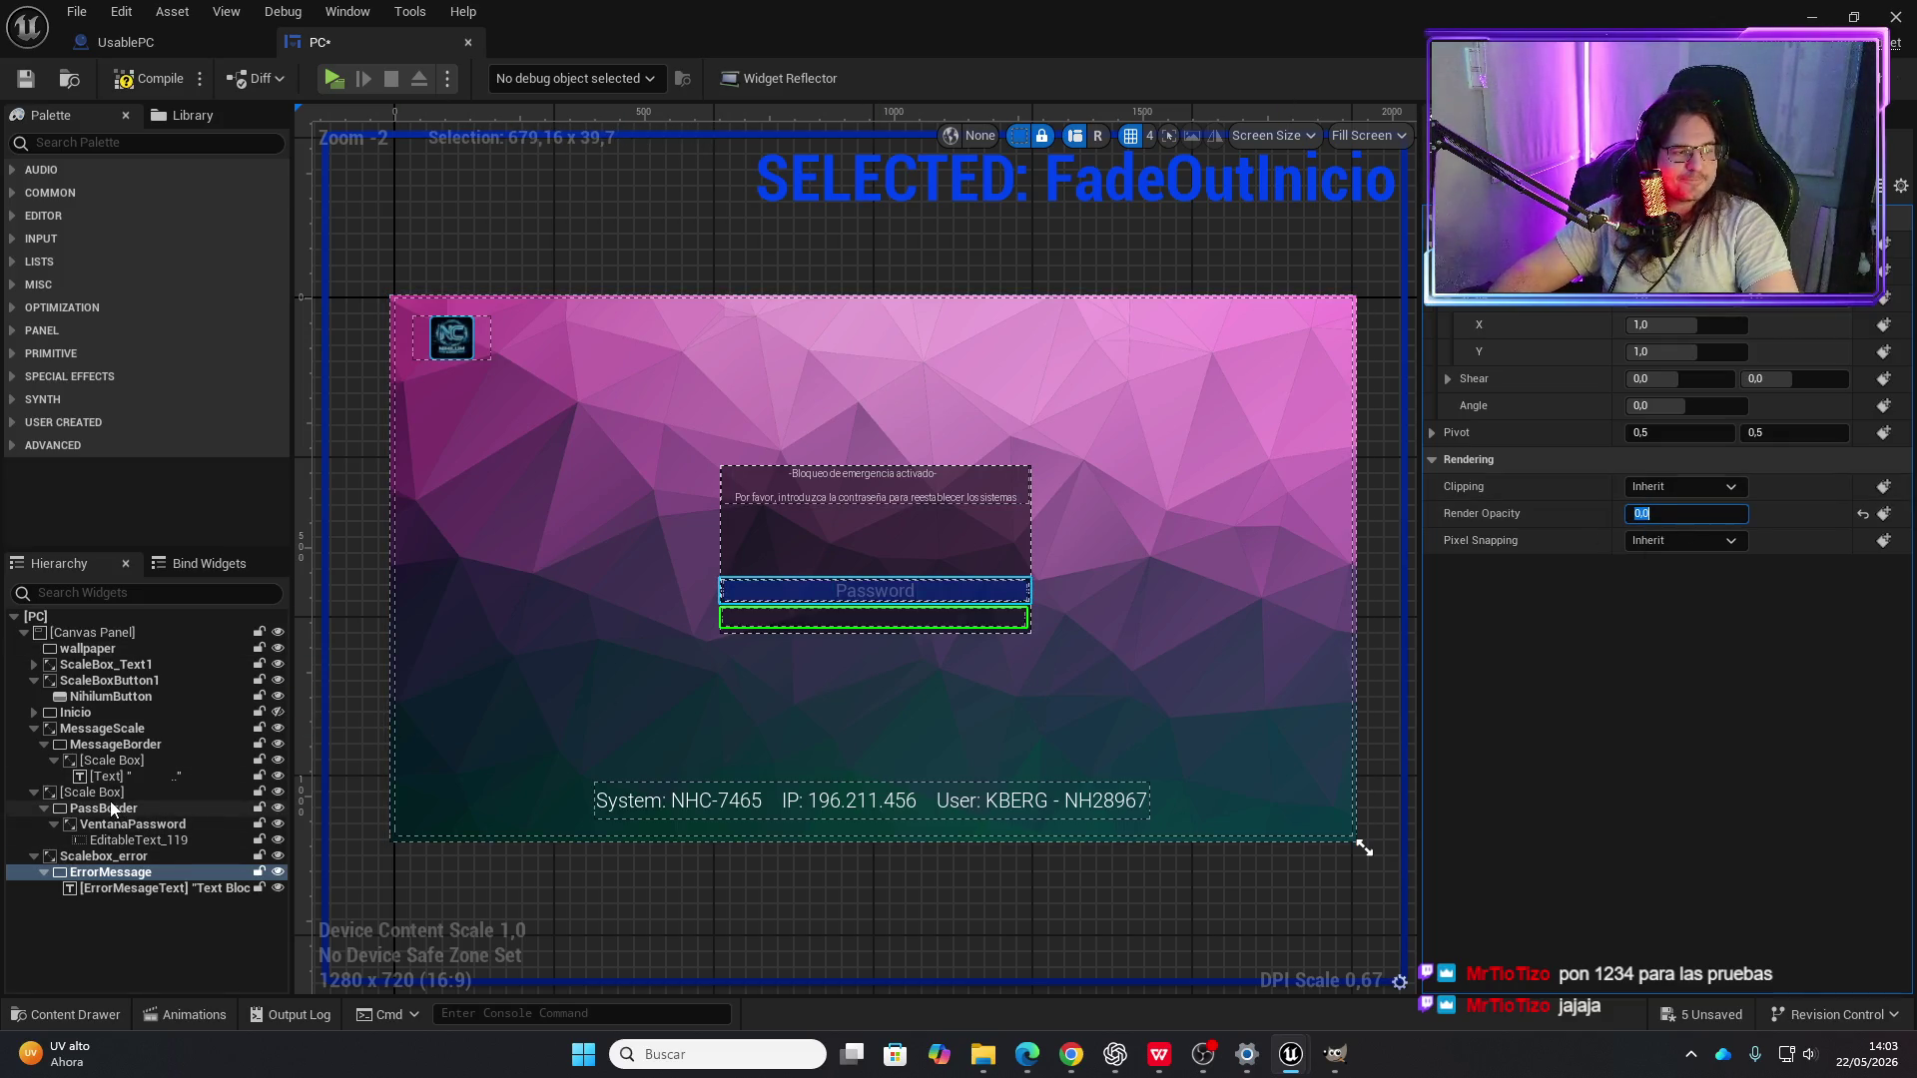
Step: Set the password field's Scale Box render opacity to 0
click(105, 794)
click(1669, 512)
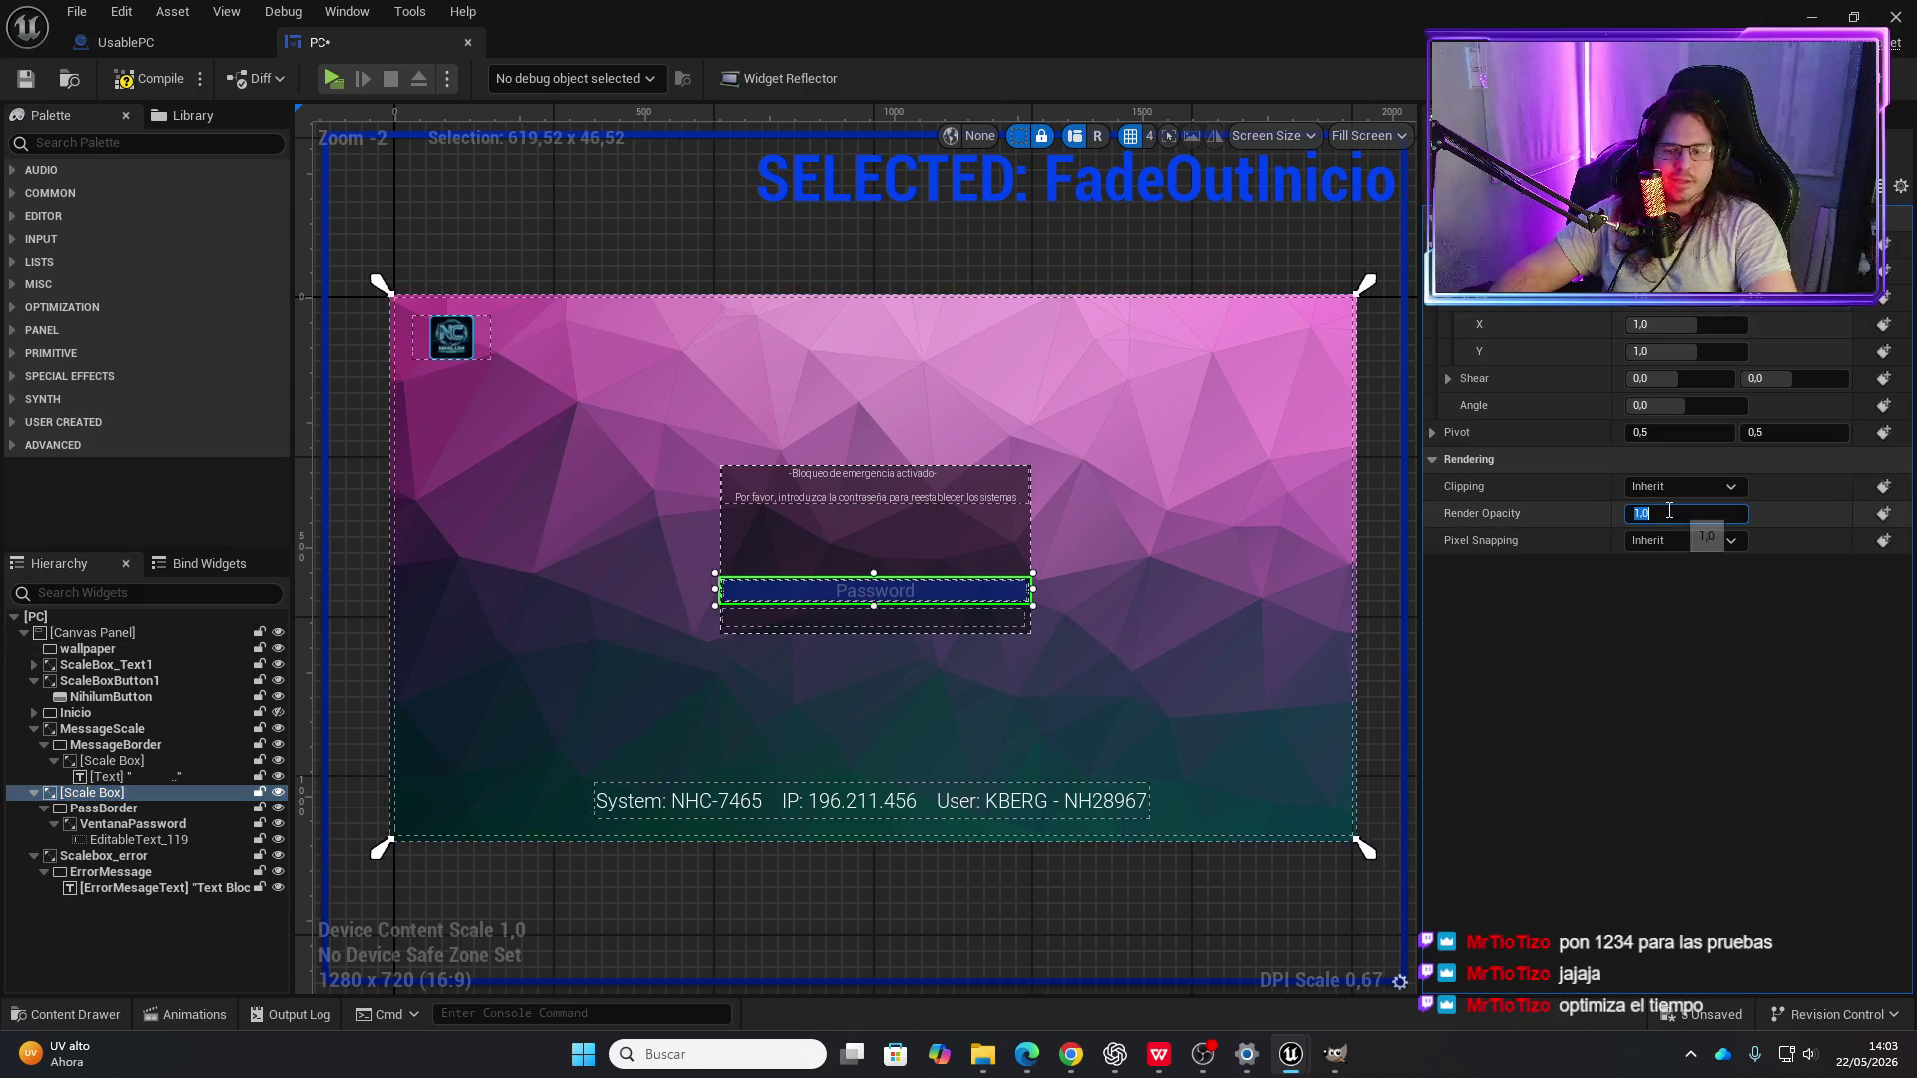
click(1670, 512)
key(ctrl+a)
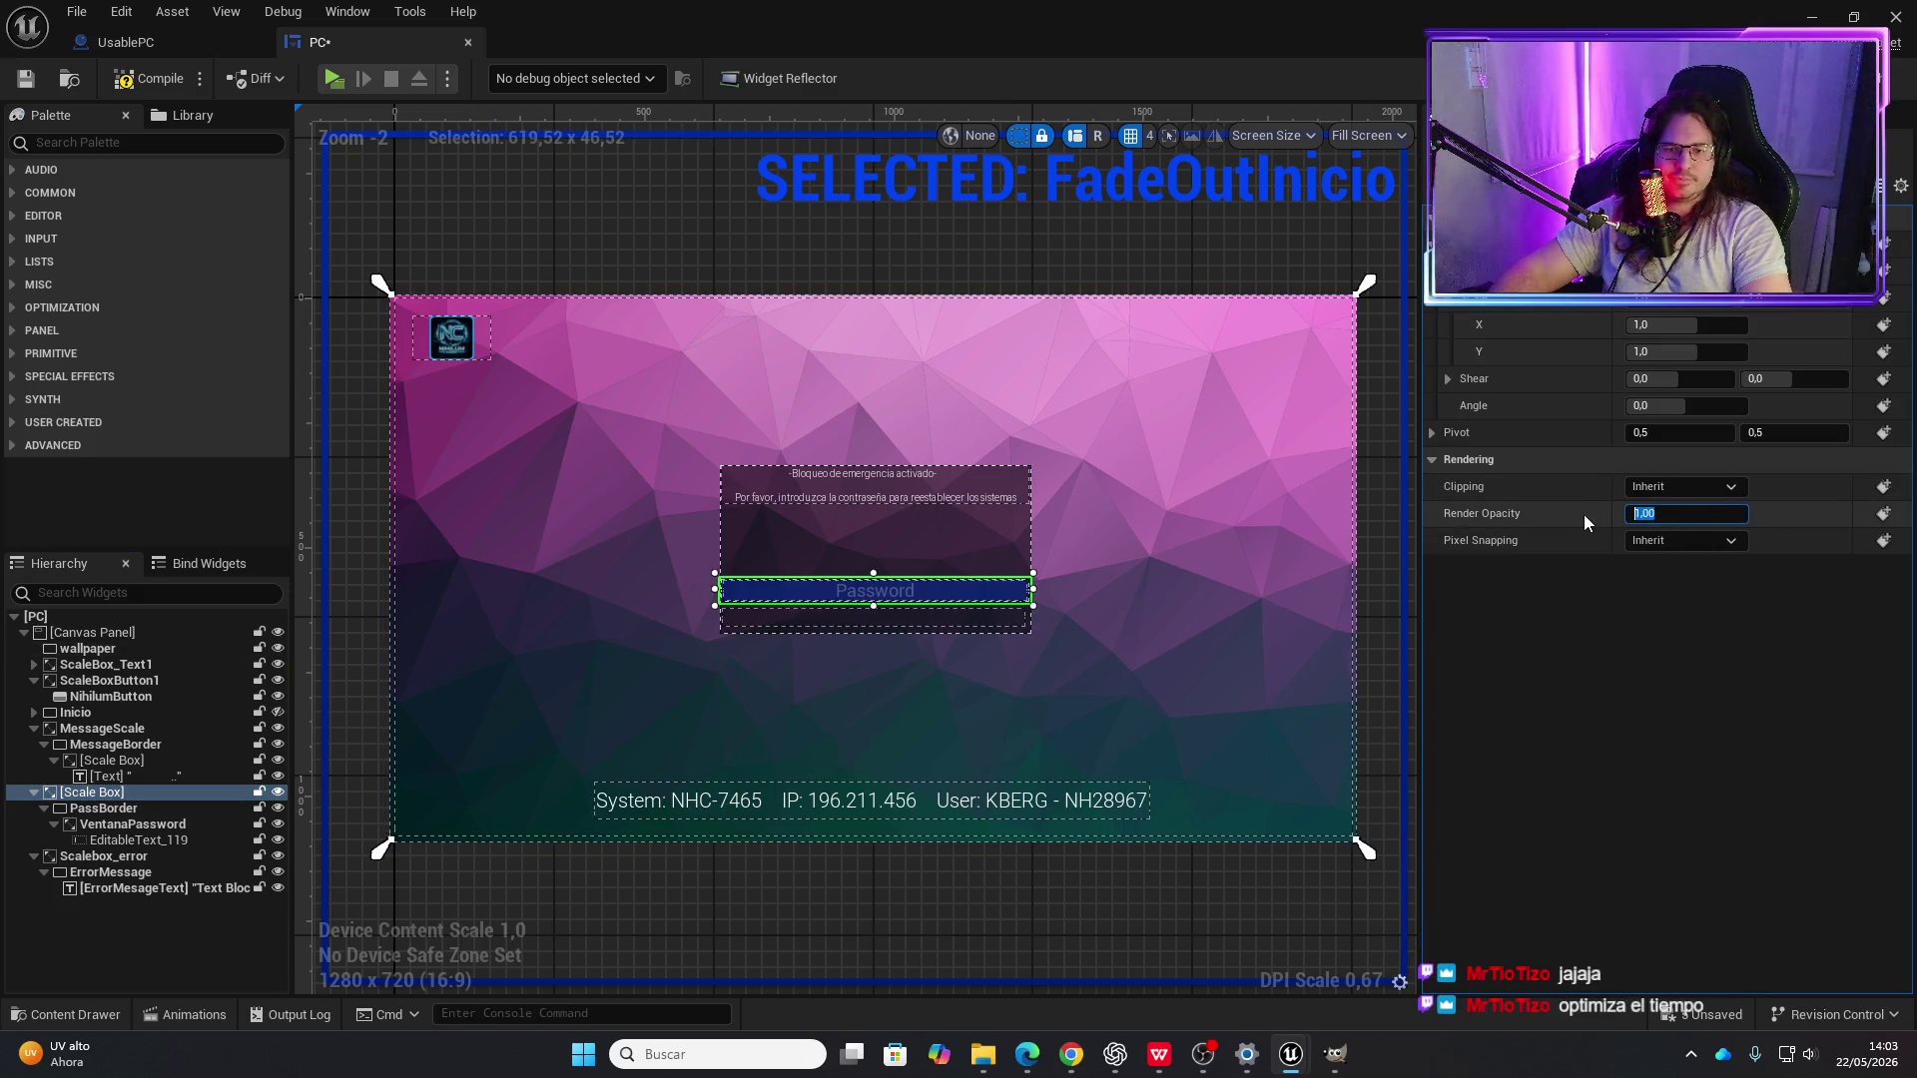
text(0)
key(Return)
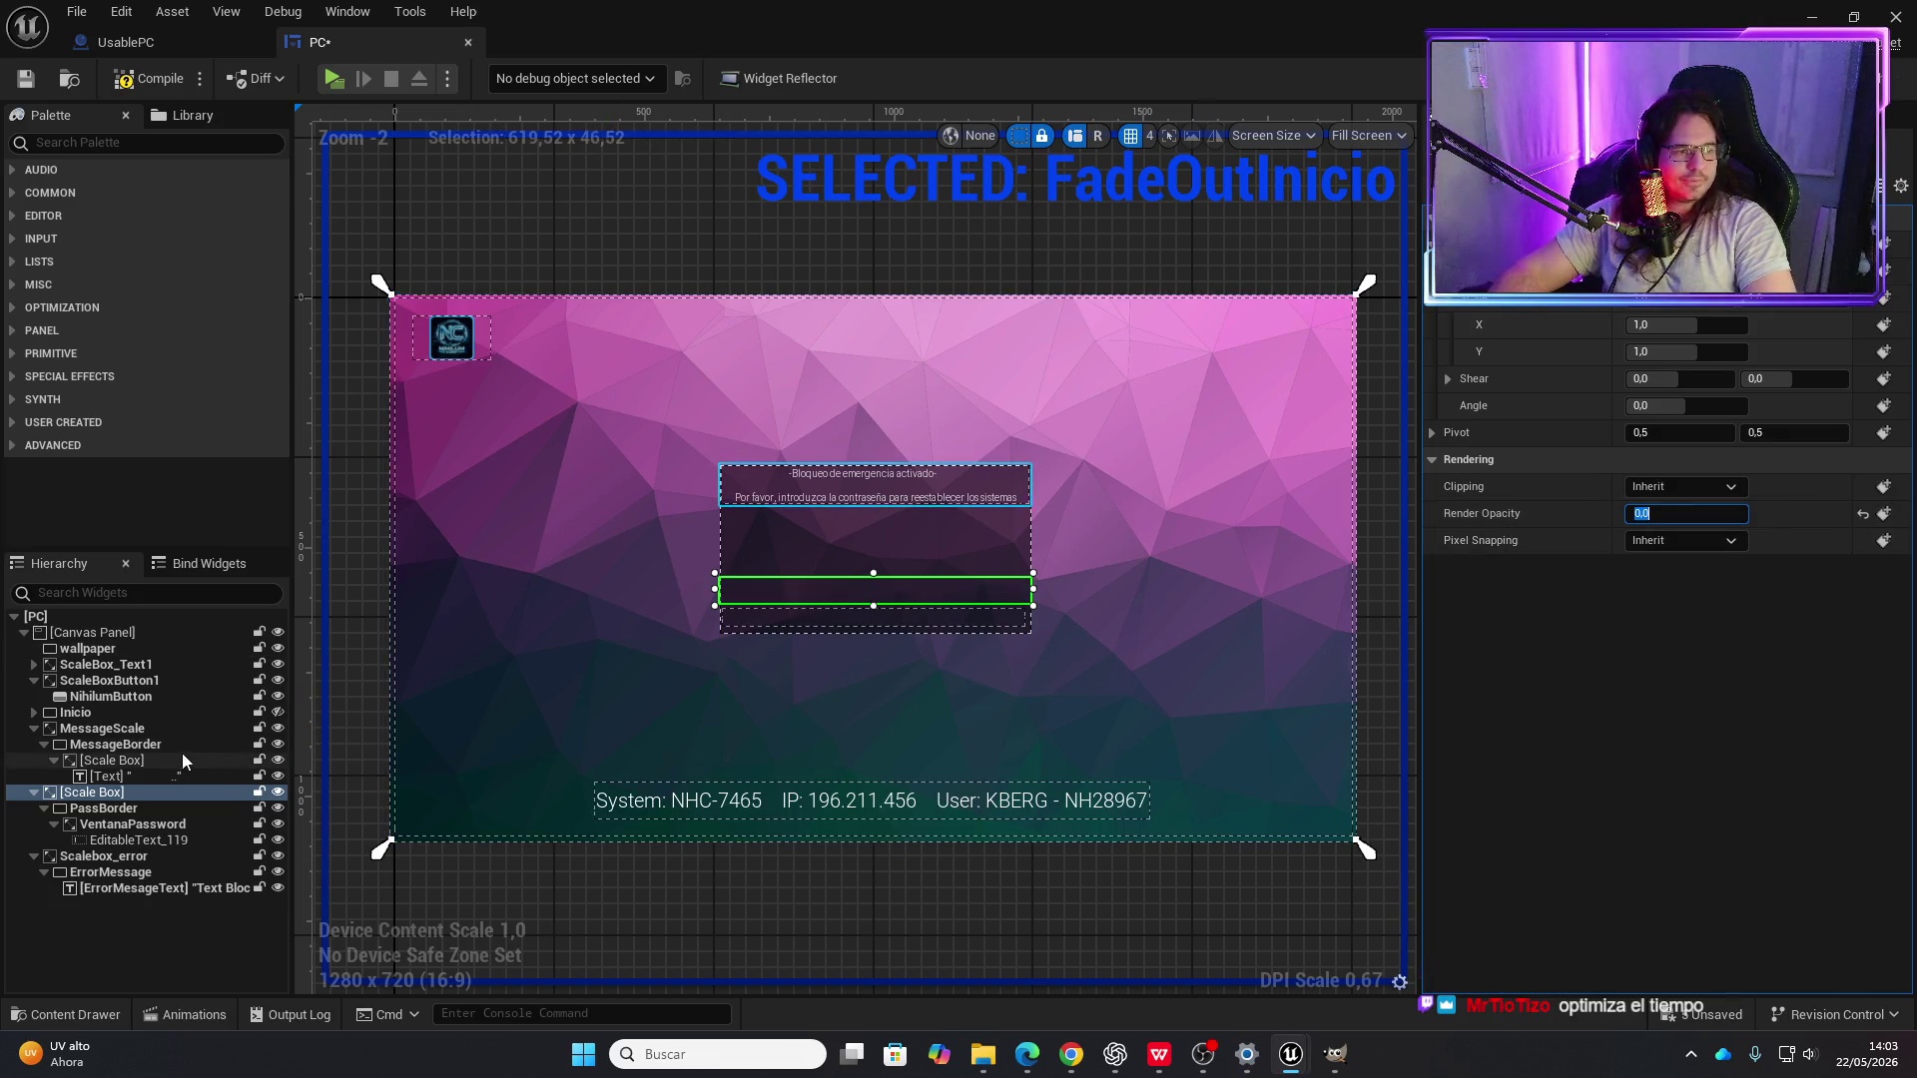
Step: Set MessageScale's render opacity to 0 and compile the widget
click(113, 732)
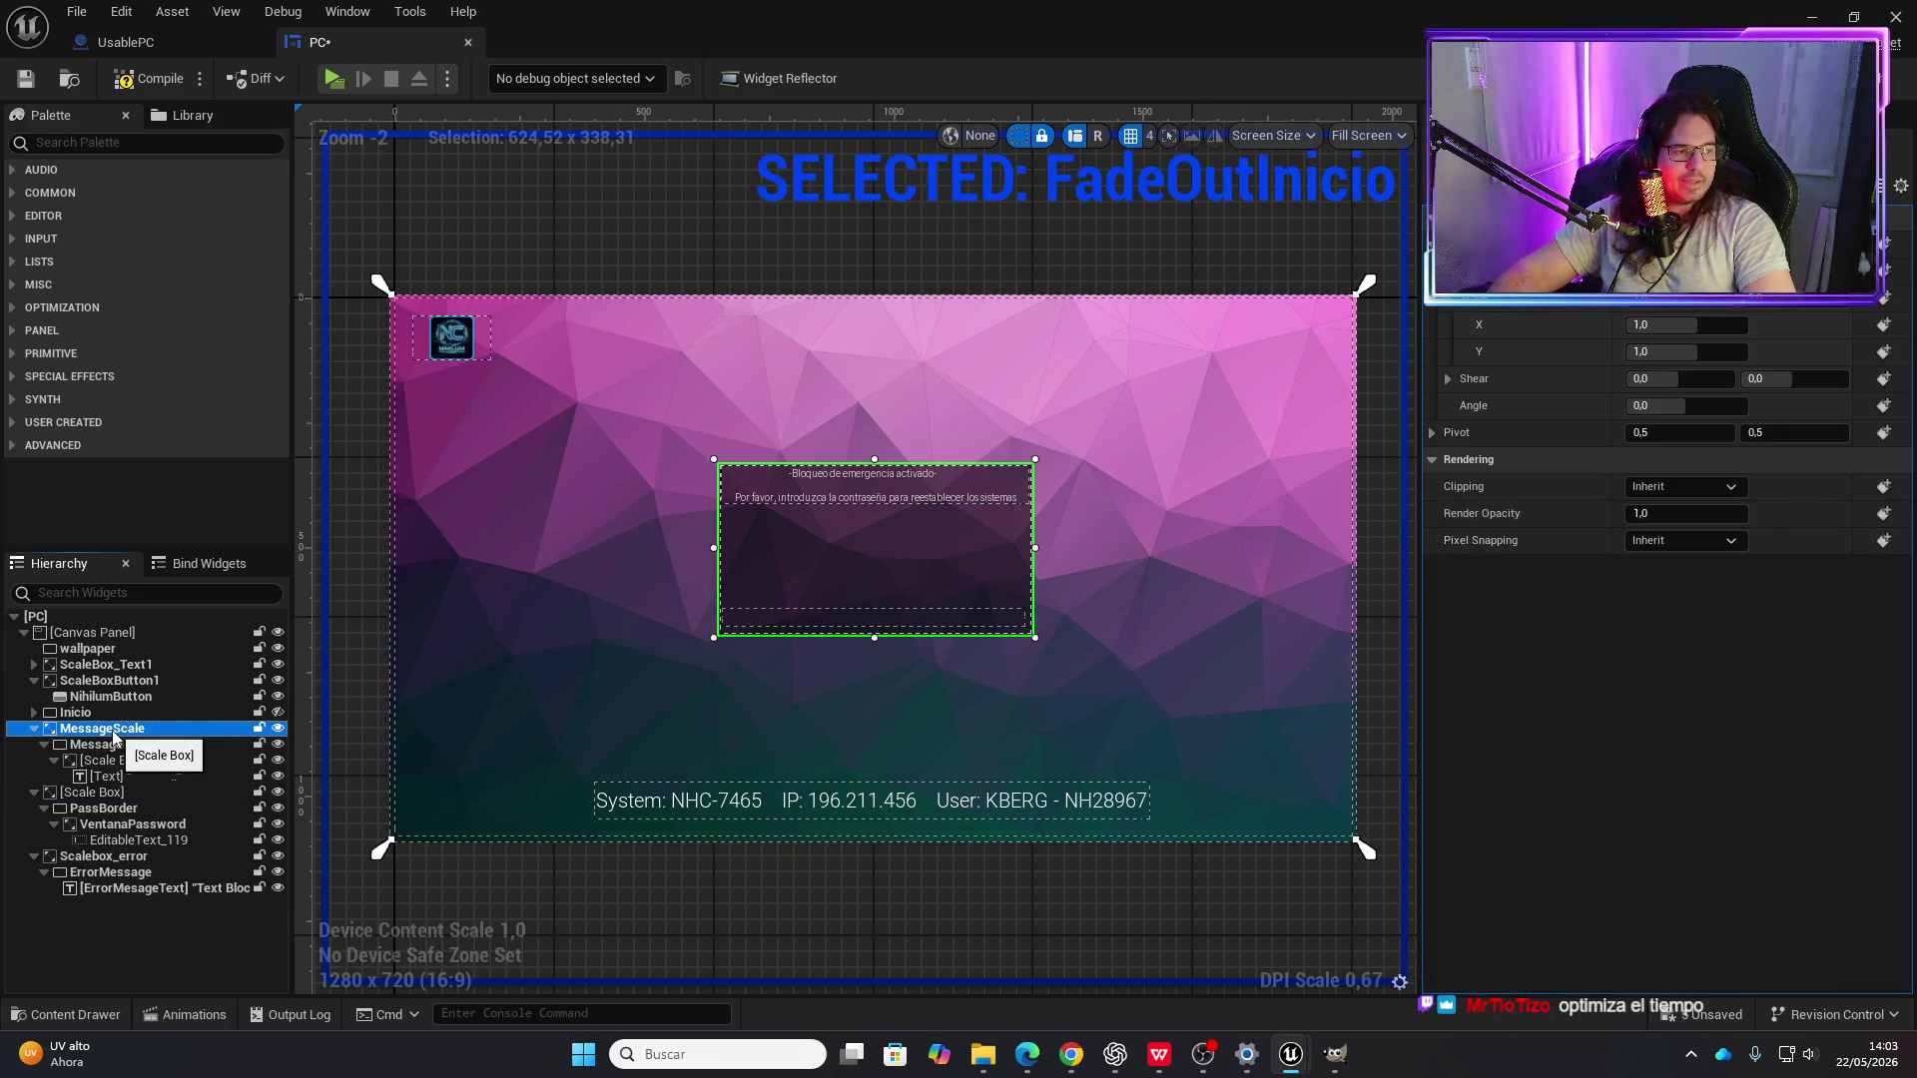
click(1679, 514)
text(0)
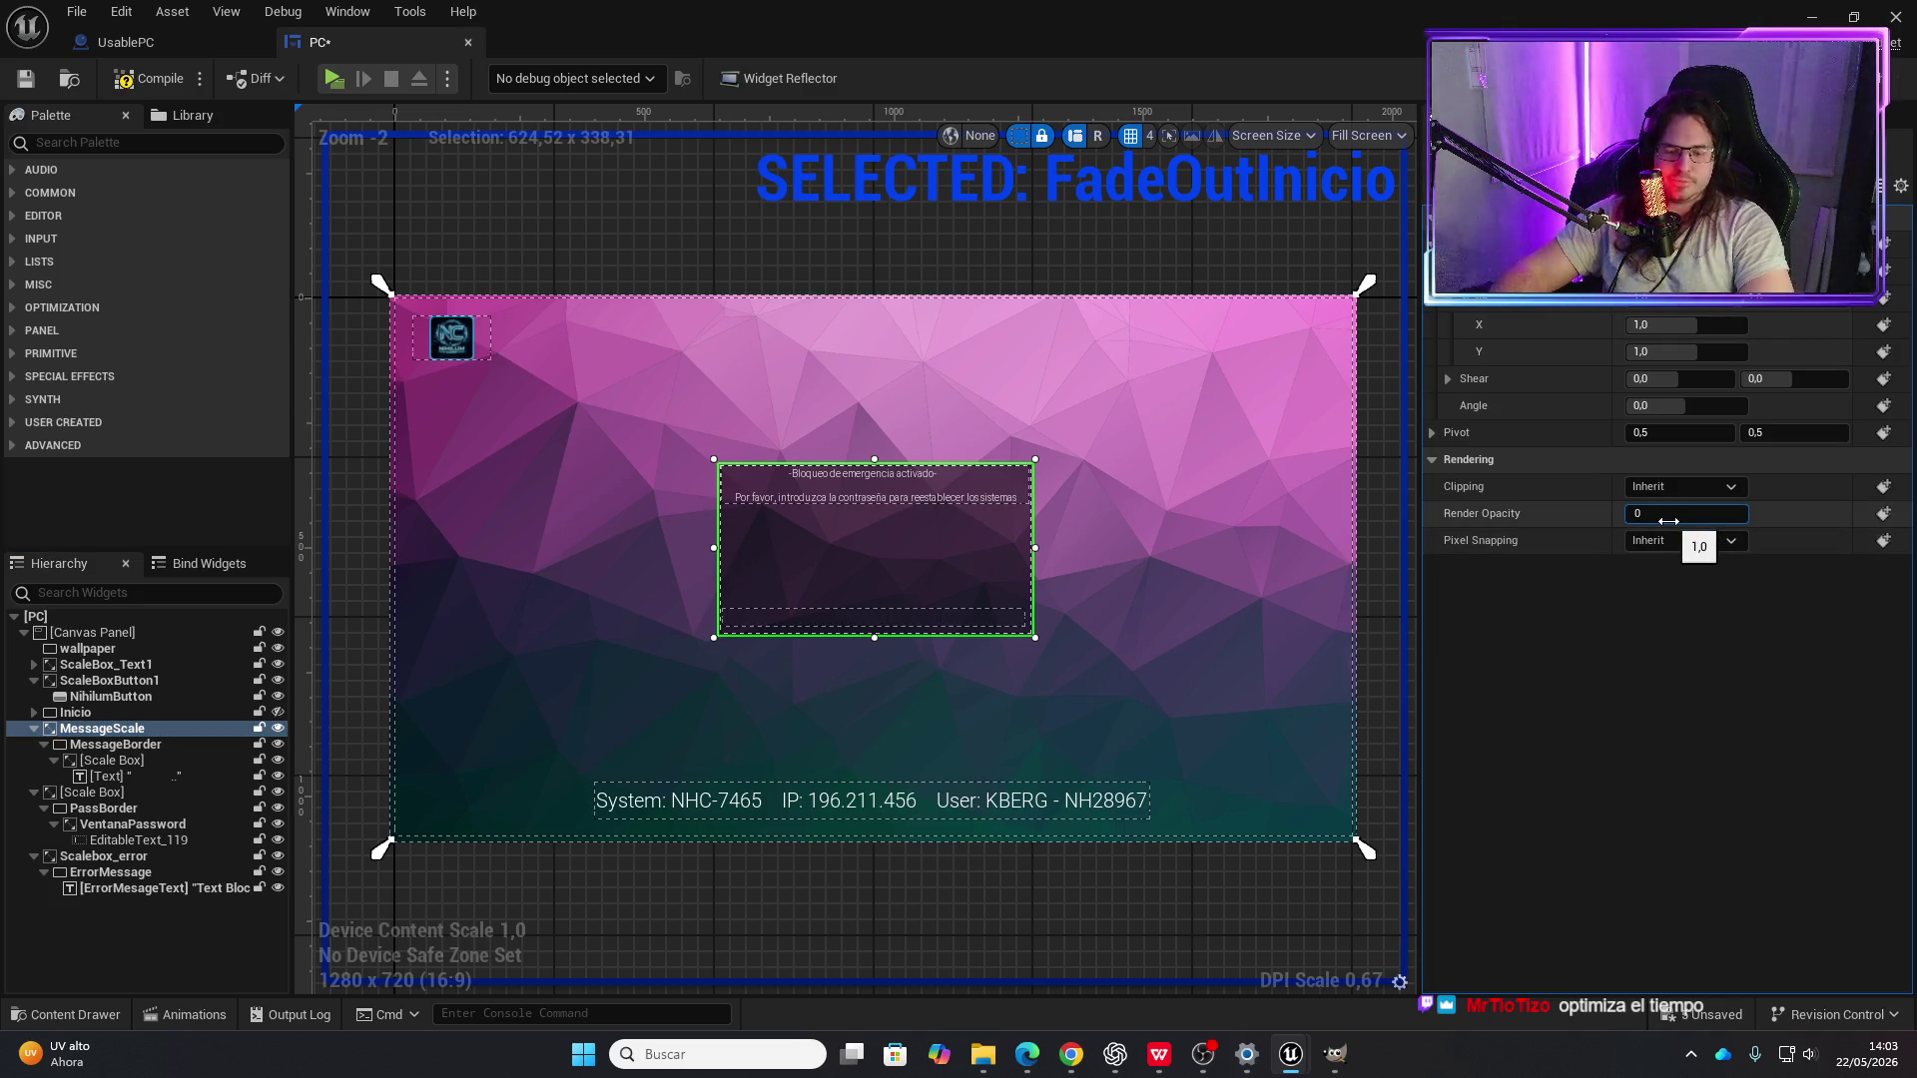
key(Return)
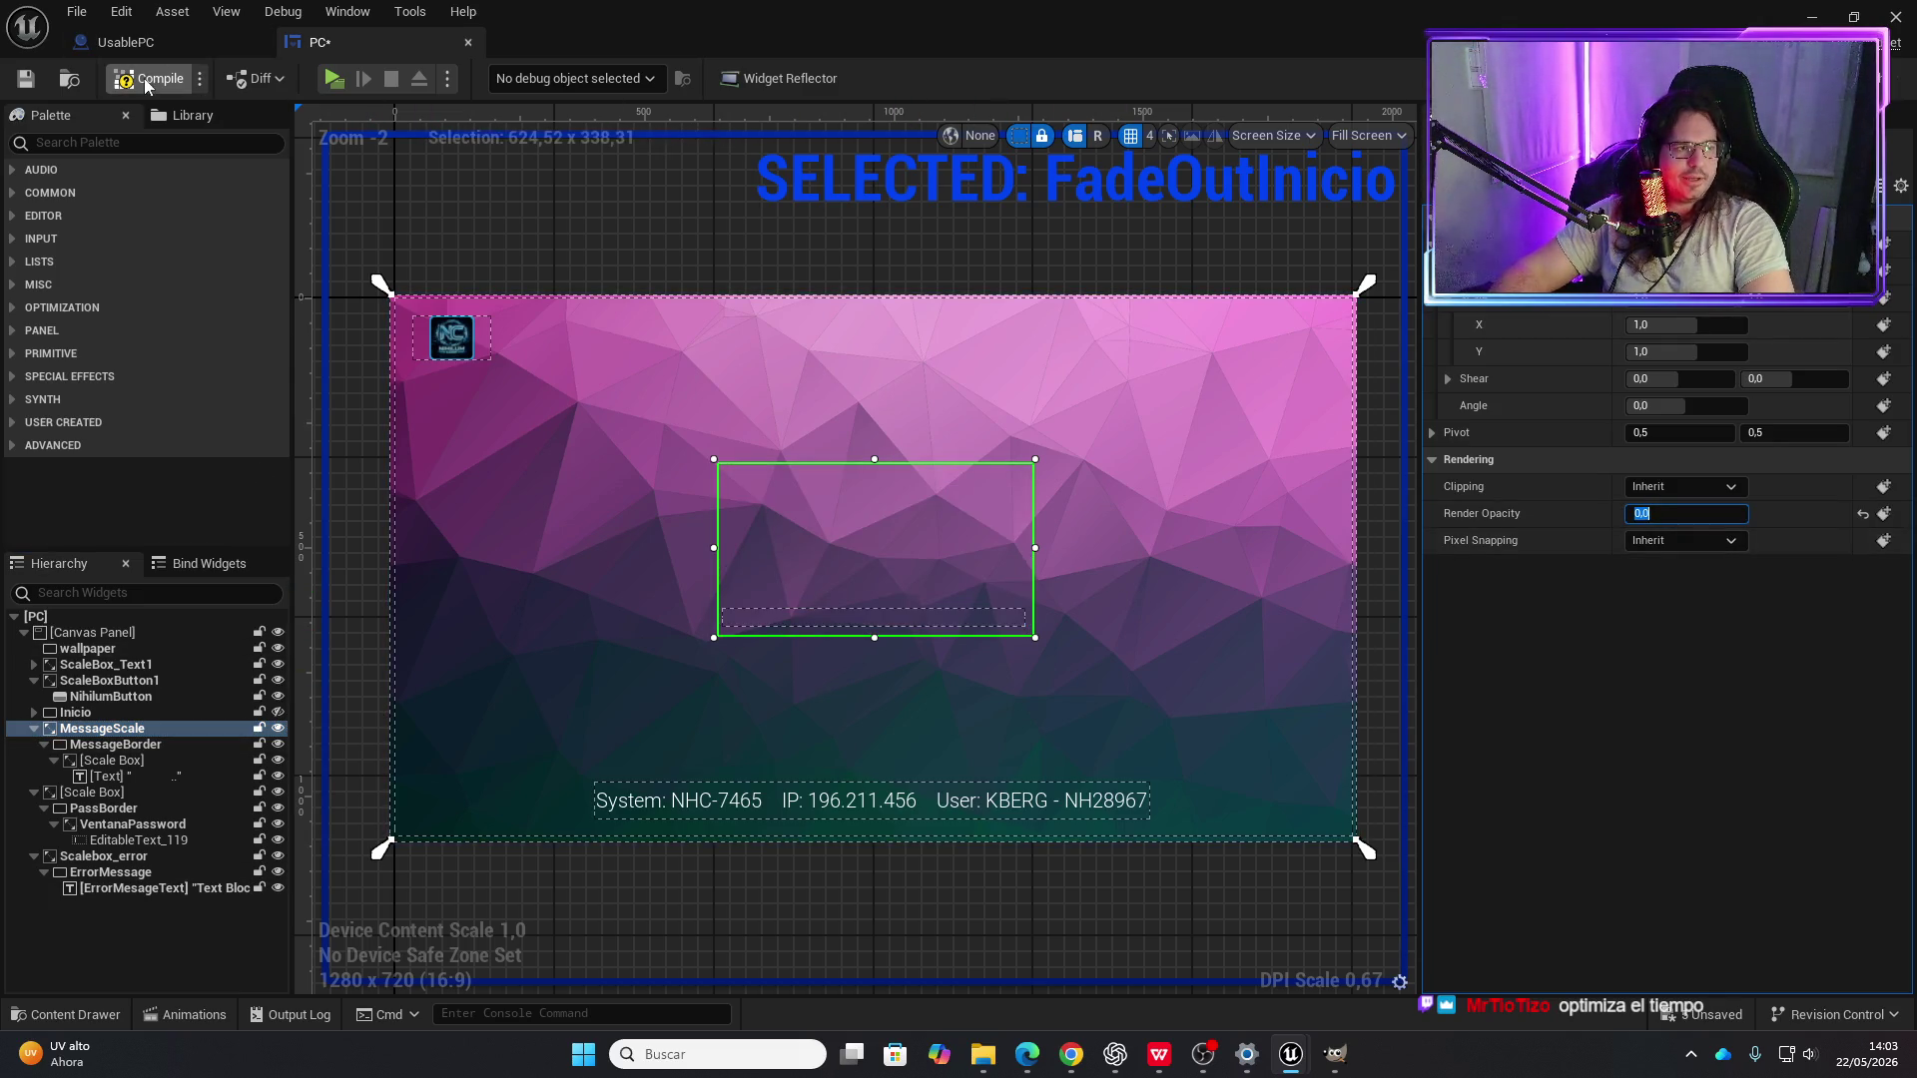
click(146, 80)
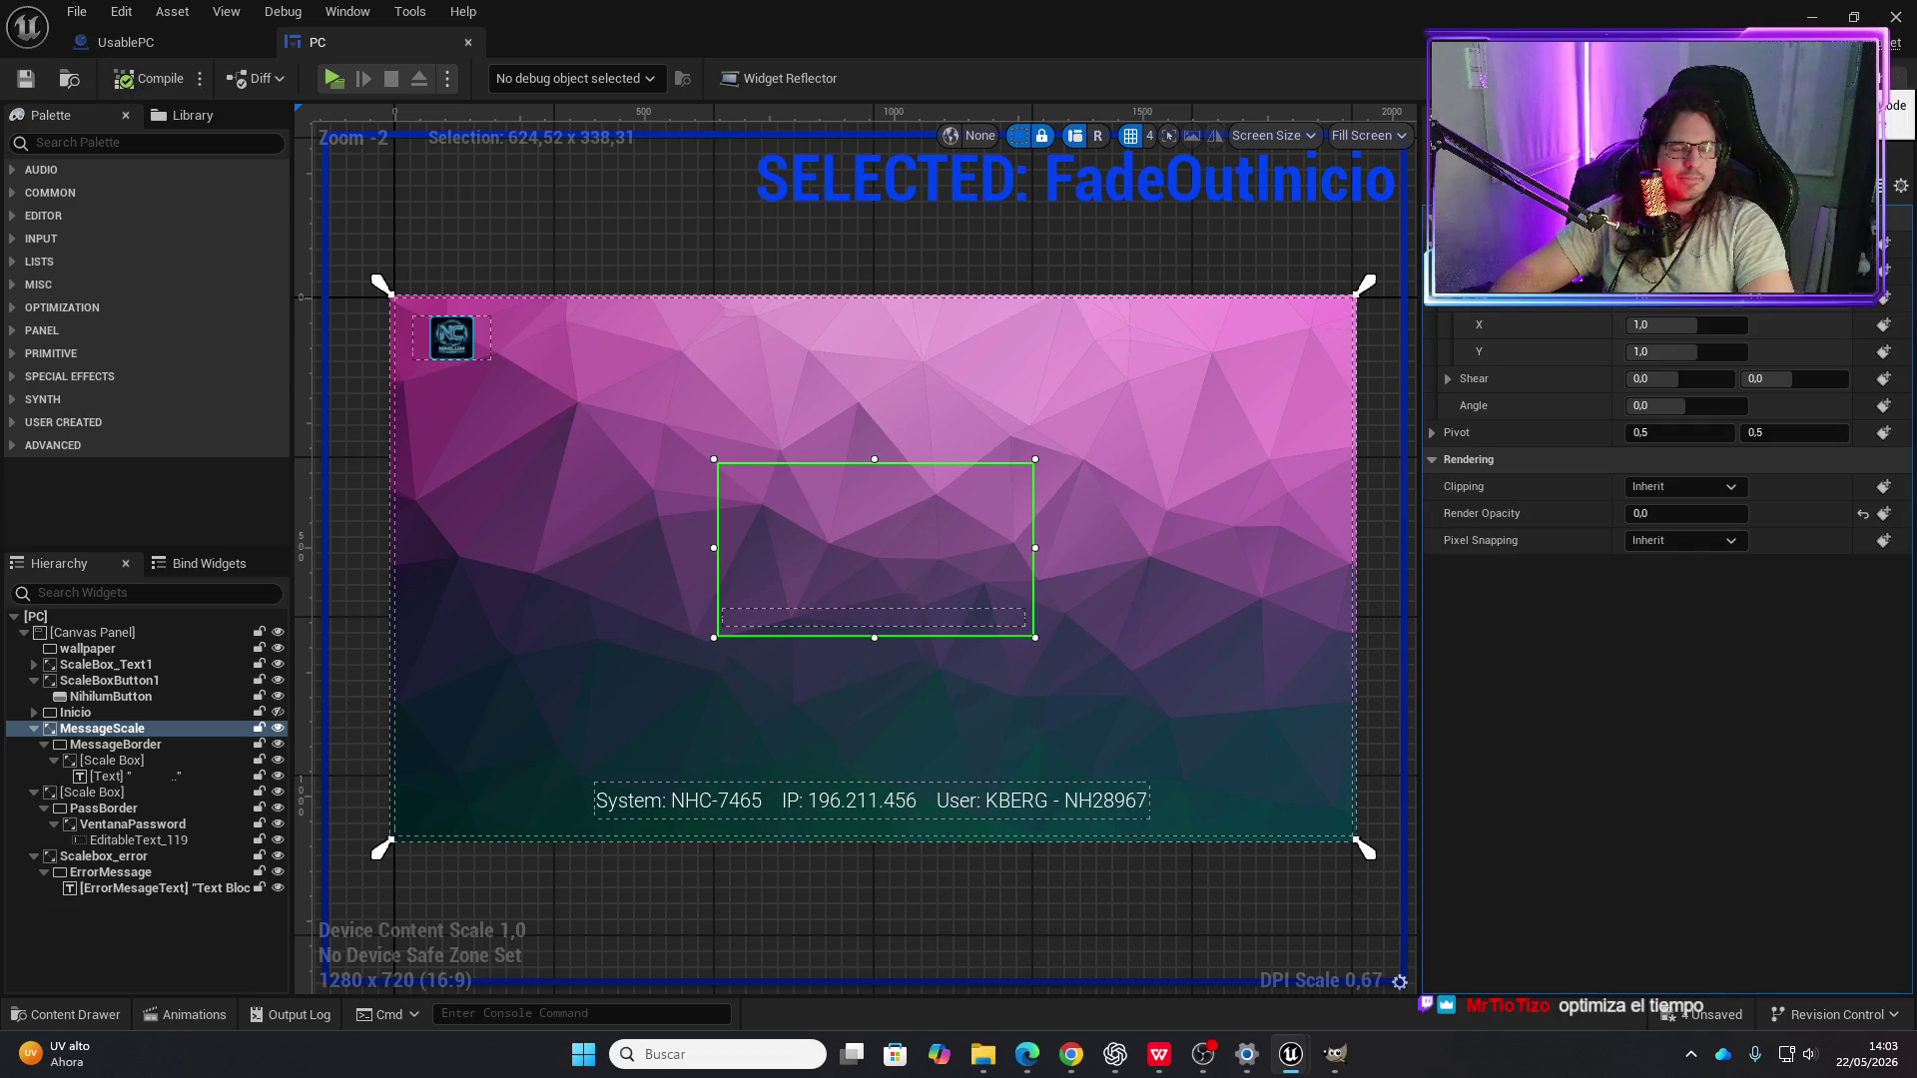
Step: Play-test from the Event Graph to confirm only the background and logo appear
click(1894, 78)
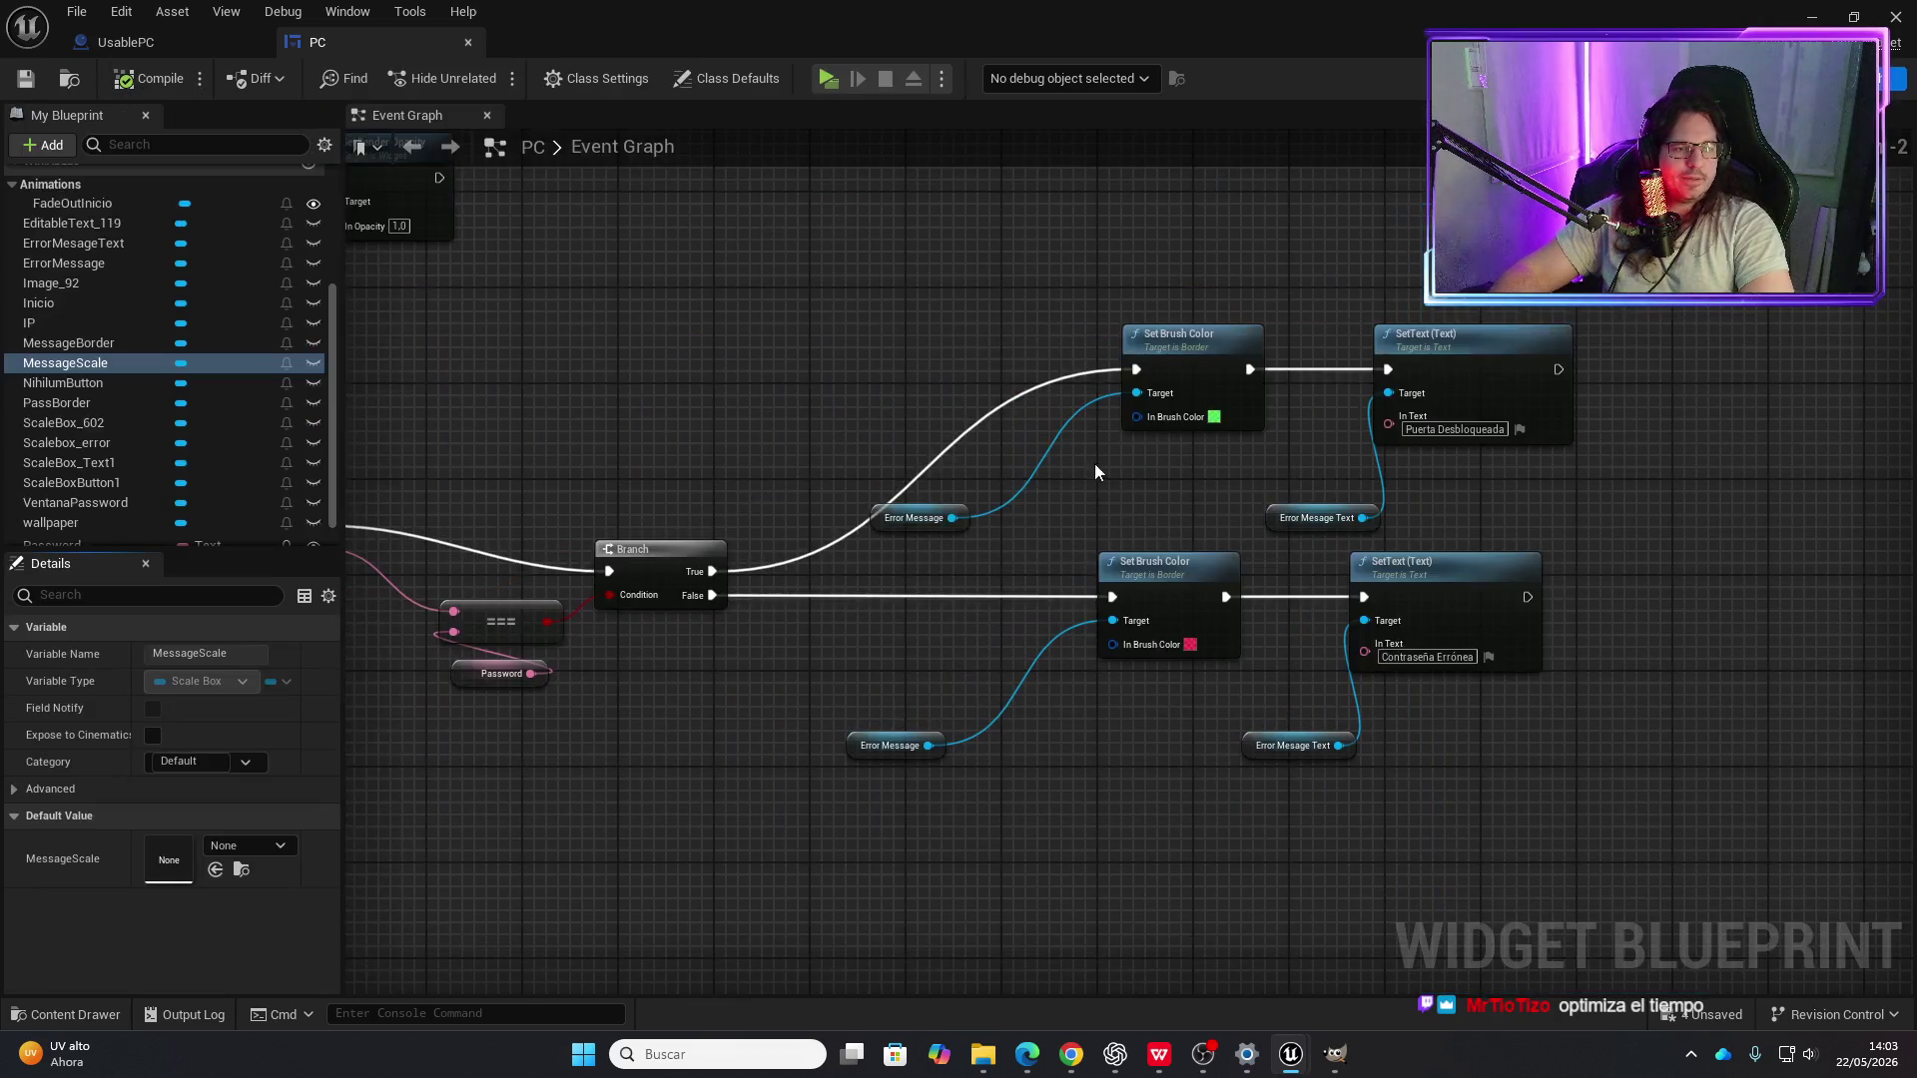
click(821, 79)
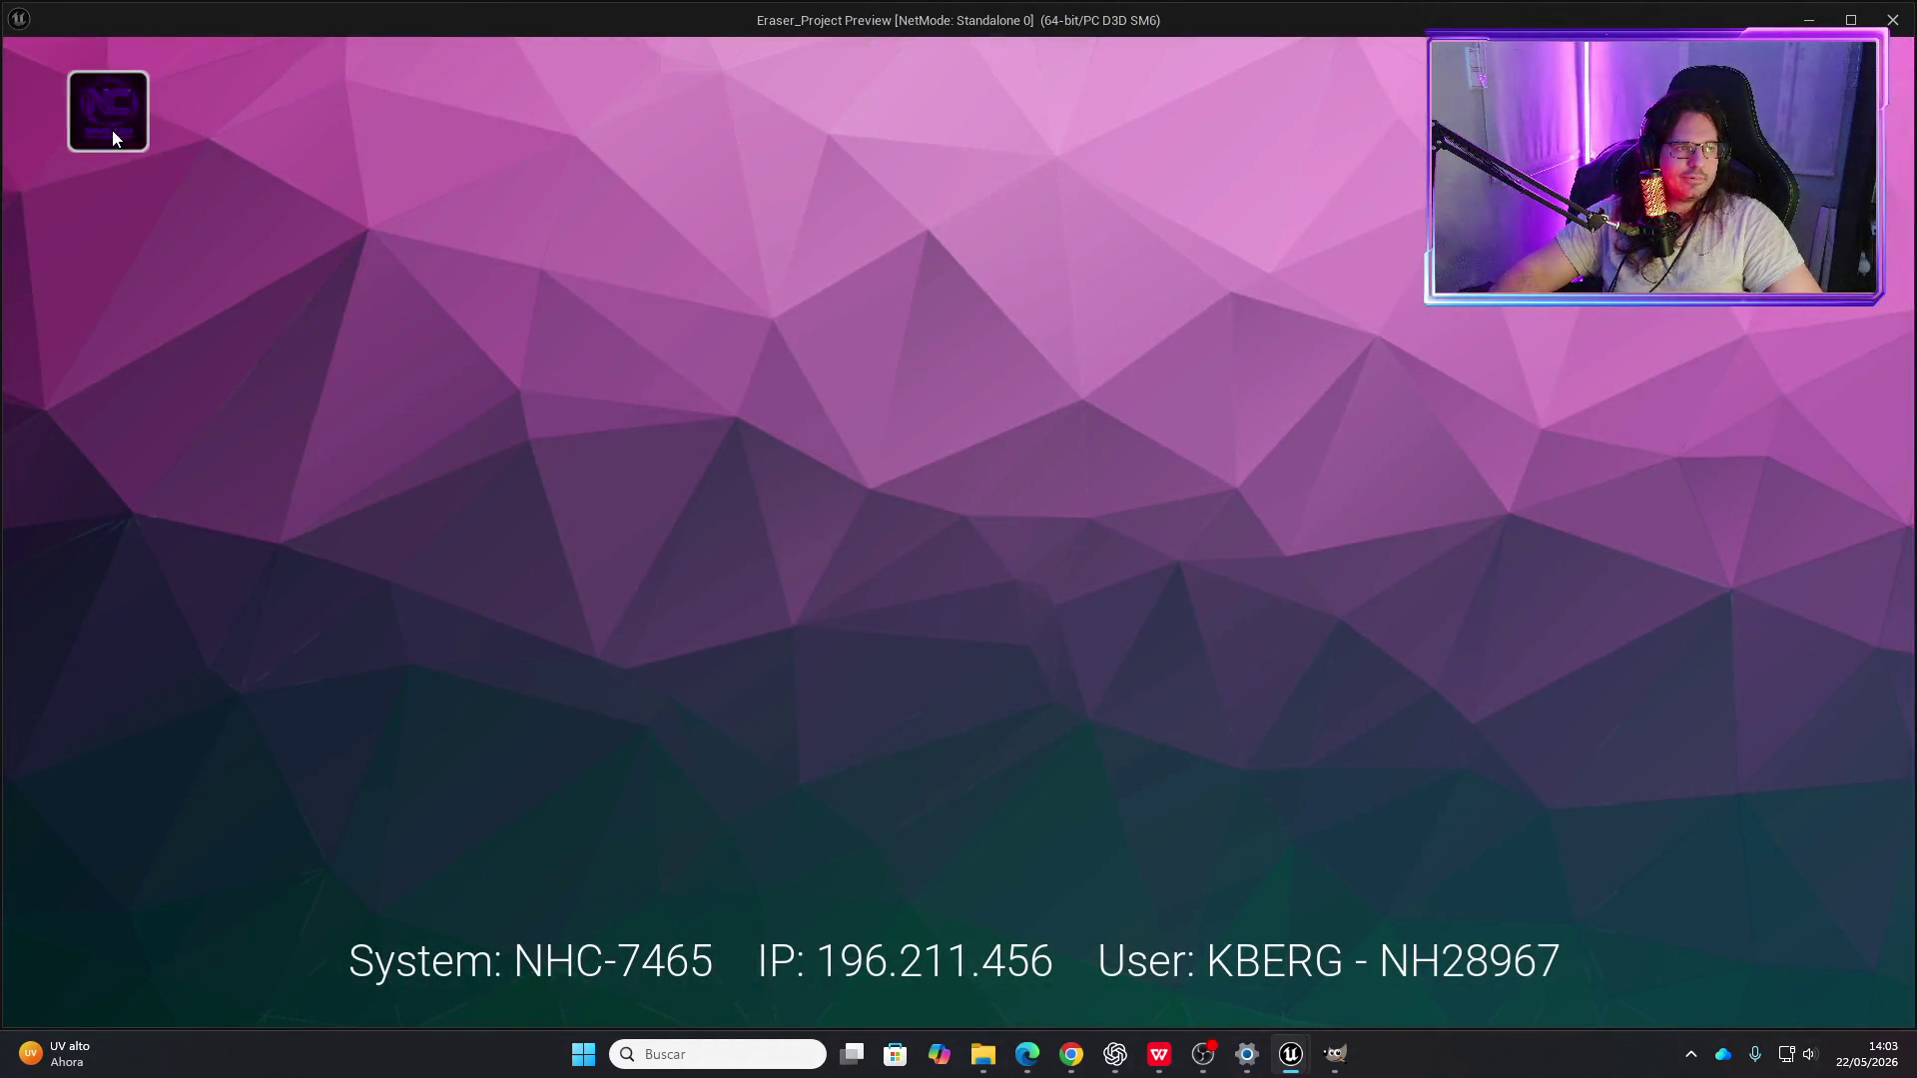
key(Escape)
Step: Delete the Pass Border and Message Border variable nodes from the Event Graph
scroll(651, 470, down, 2)
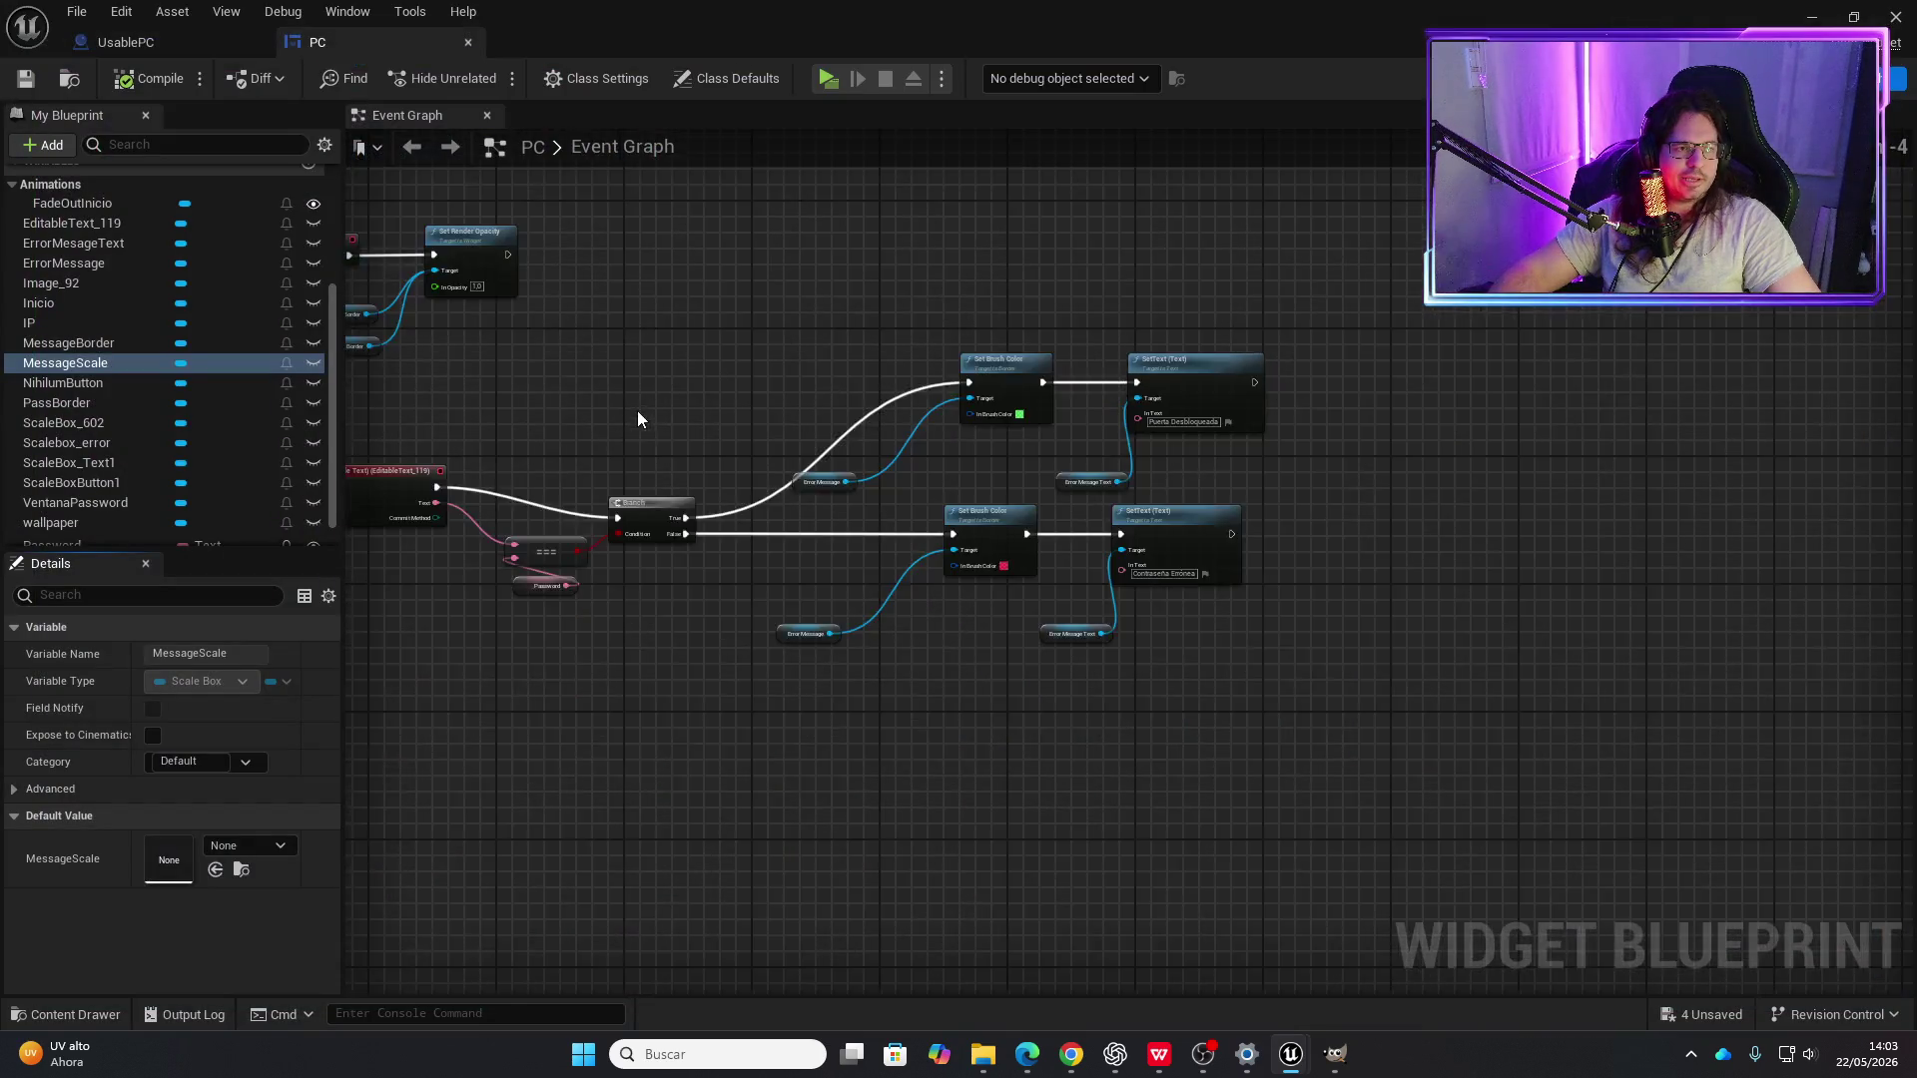
scroll(939, 575, up, 3)
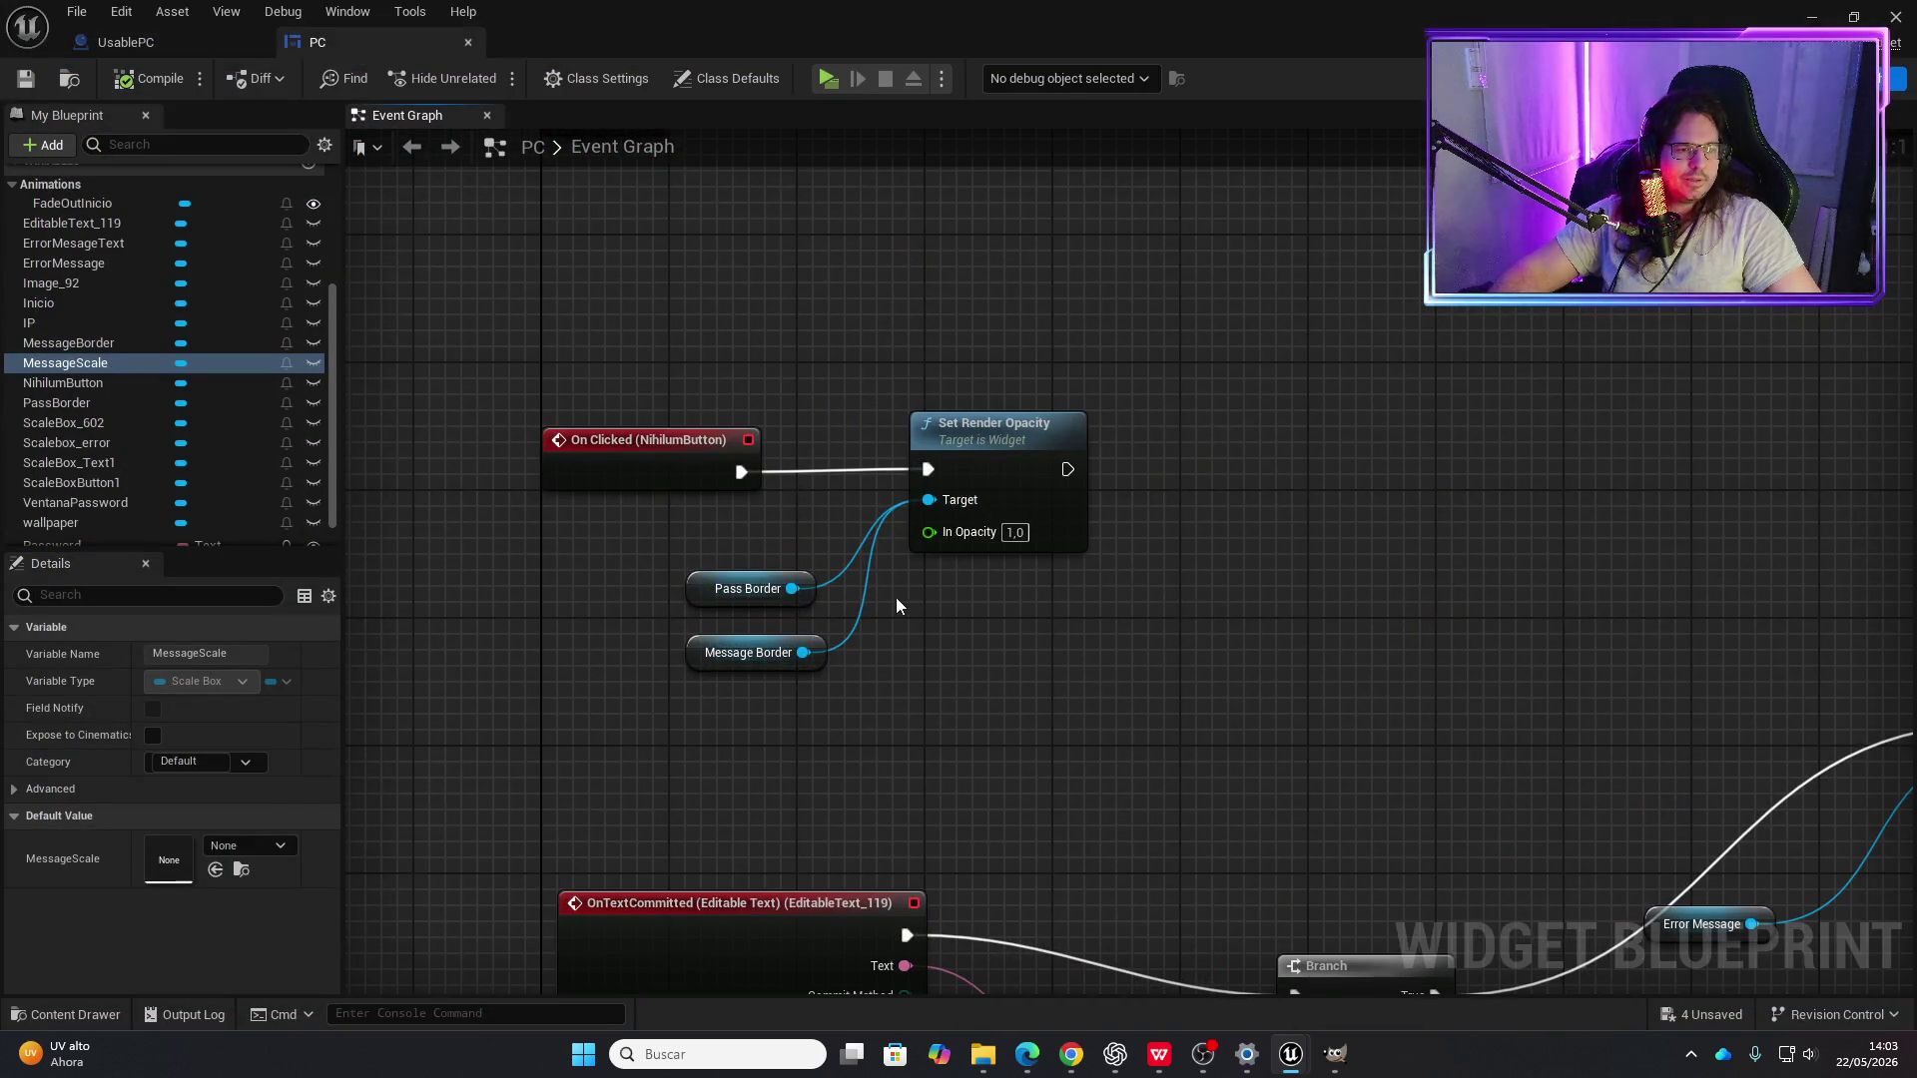
drag(701, 569, 752, 685)
key(Delete)
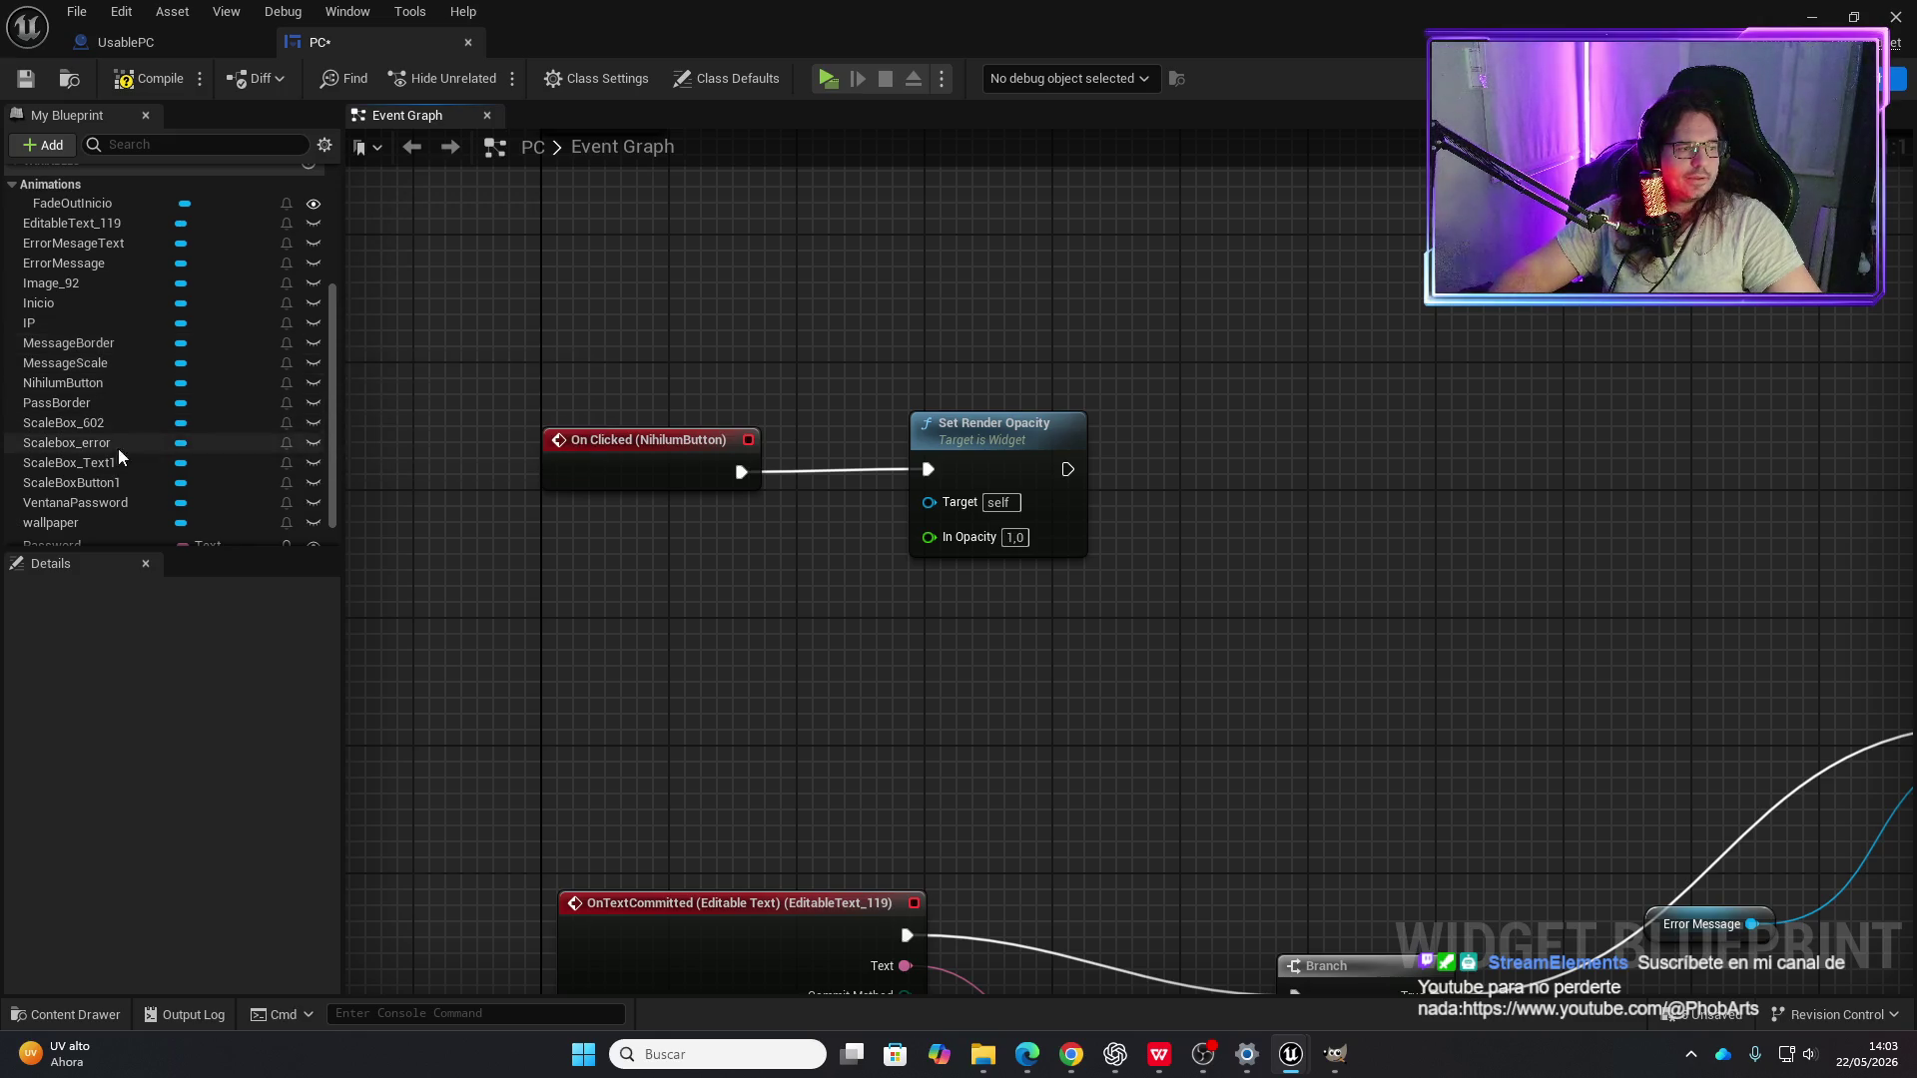
scroll(118, 447, down, 1)
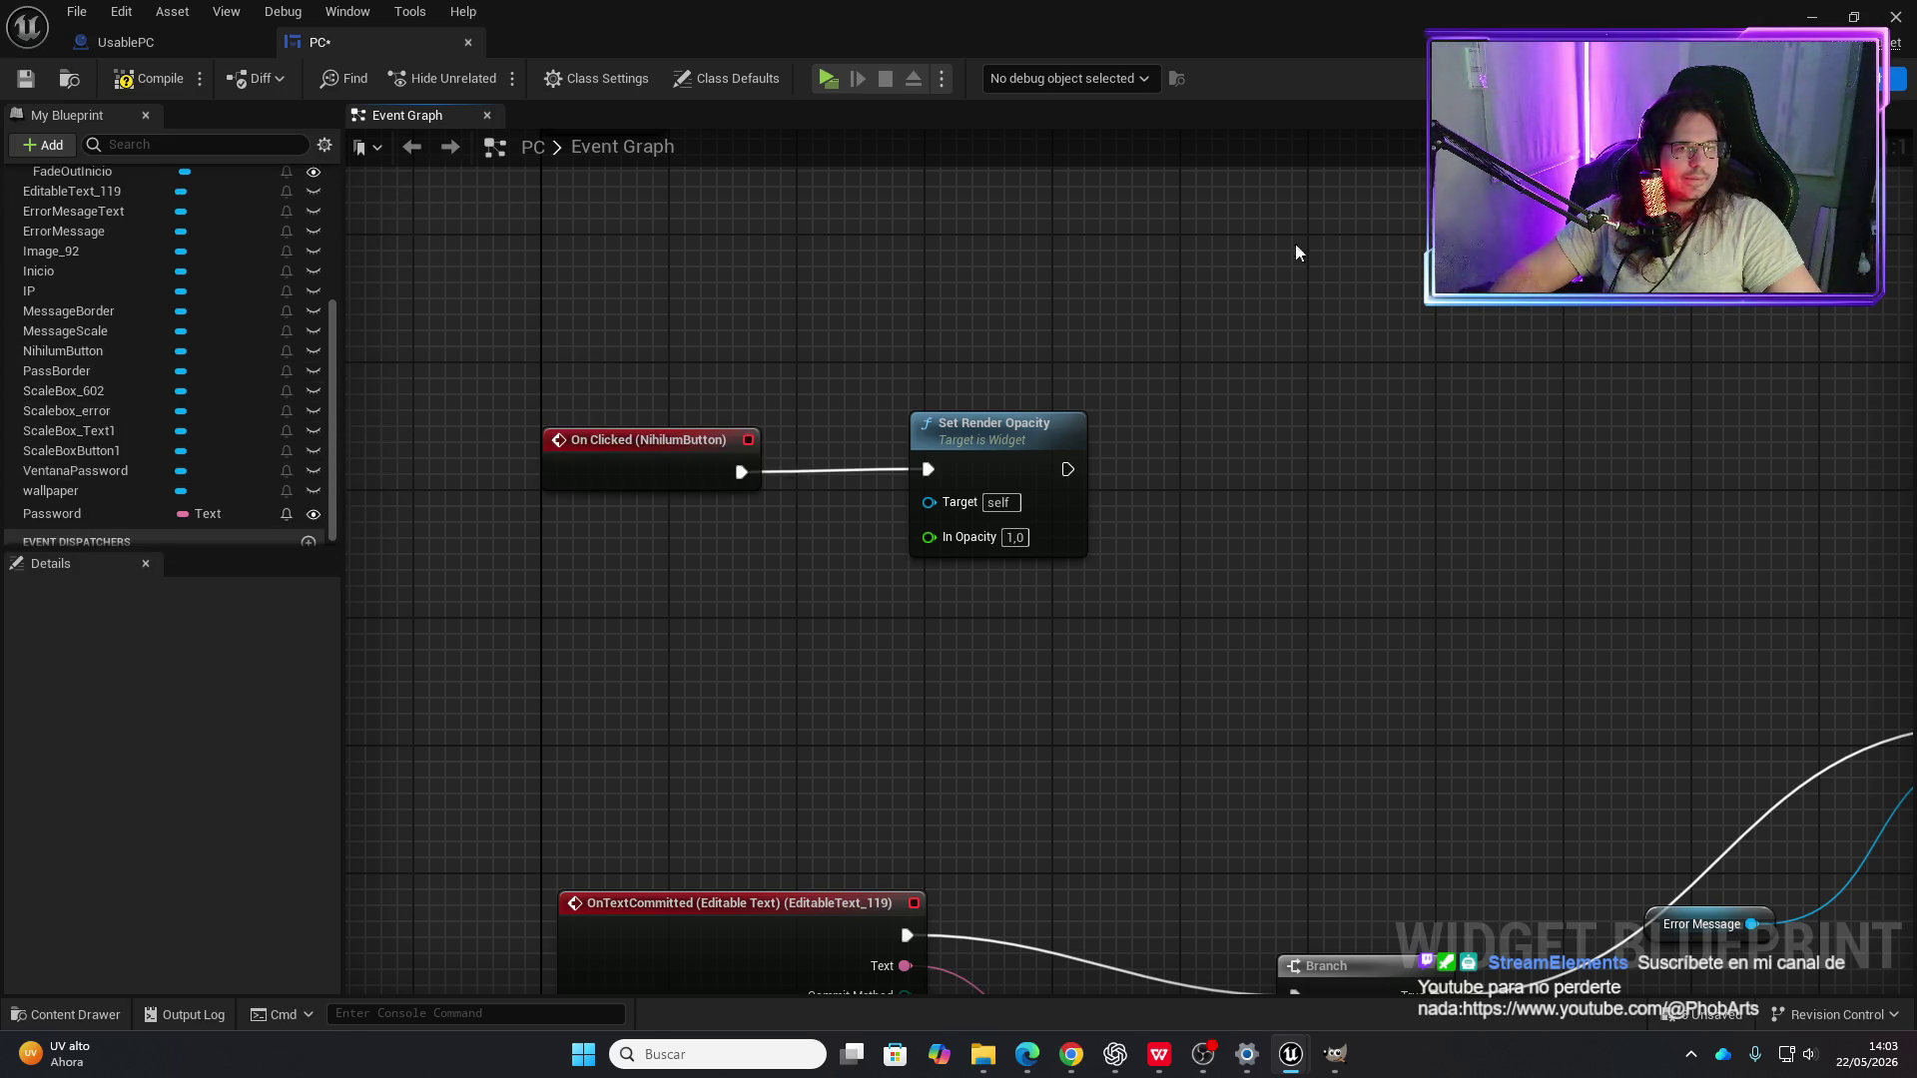
Step: Make the password field's scale box a variable, ScaleBox_733, in the Designer
click(1832, 78)
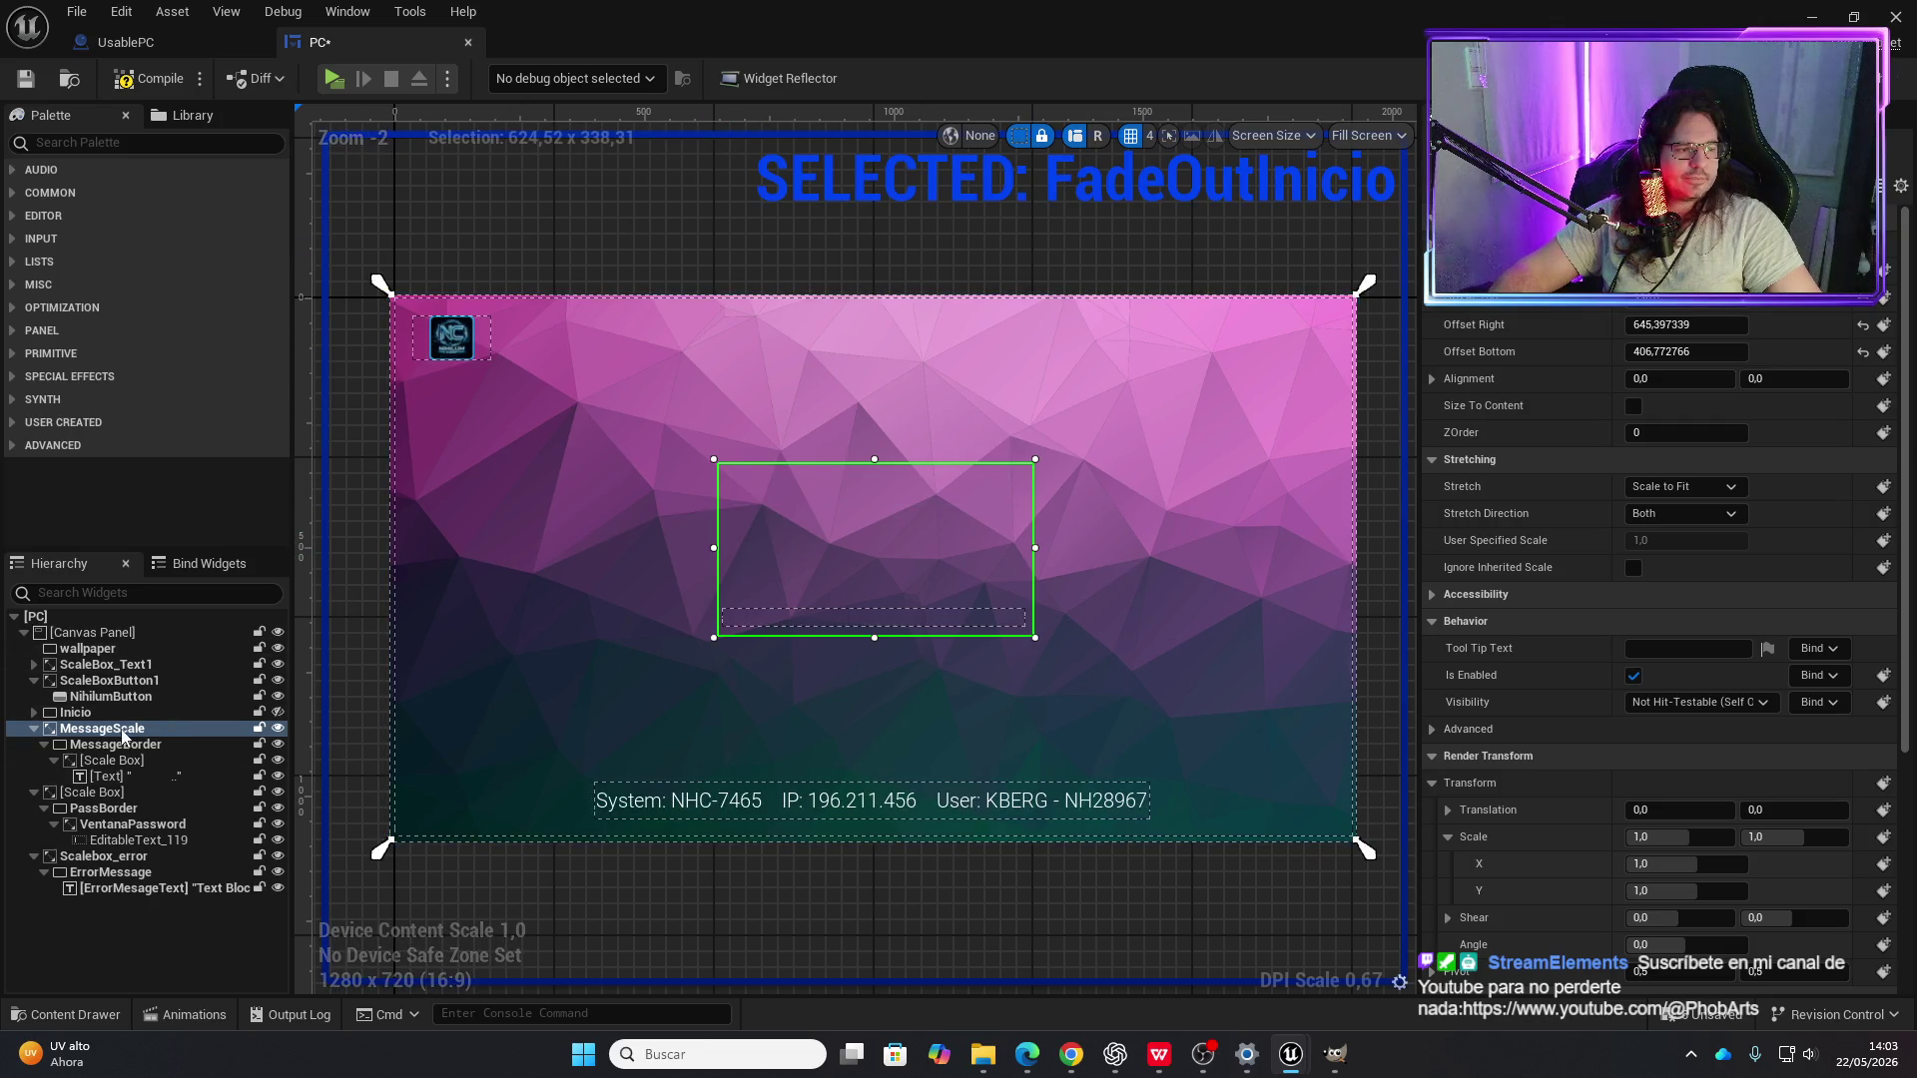
click(100, 793)
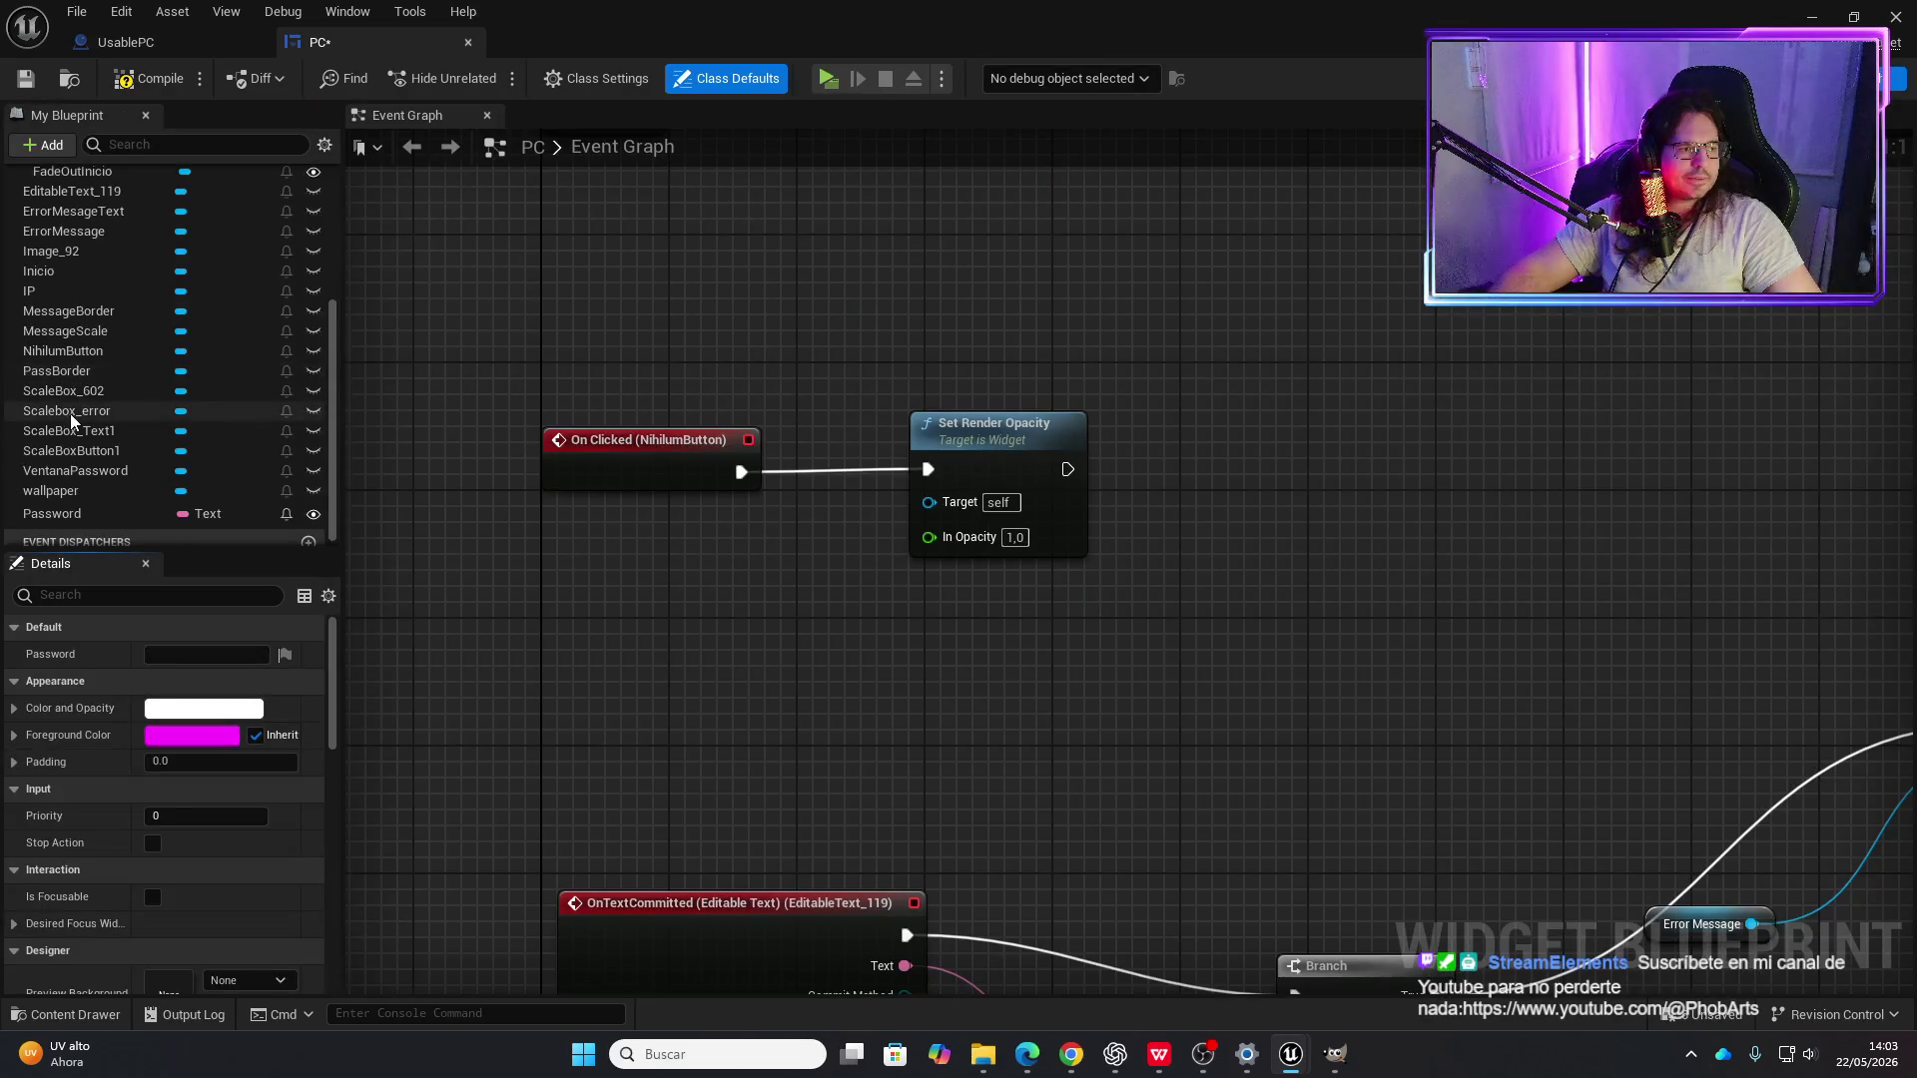
scroll(77, 351, up, 1)
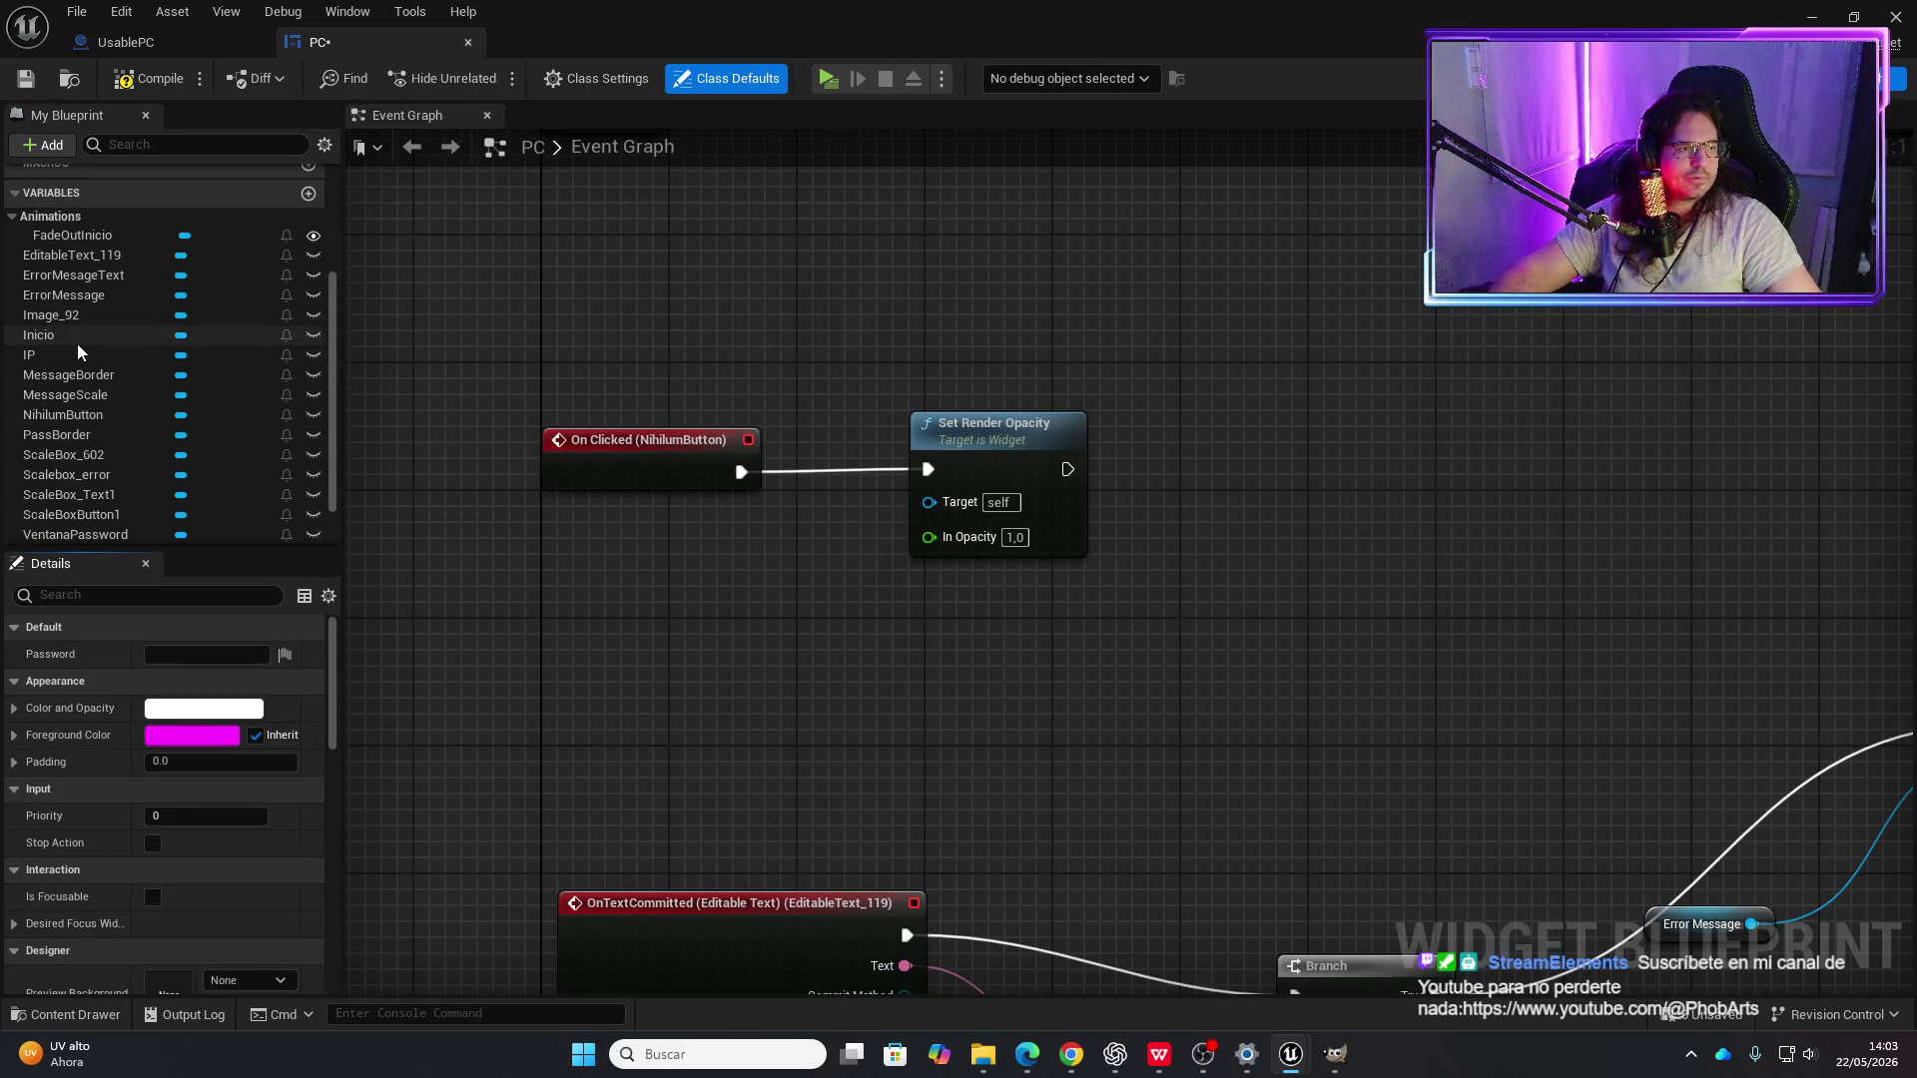
scroll(80, 379, down, 2)
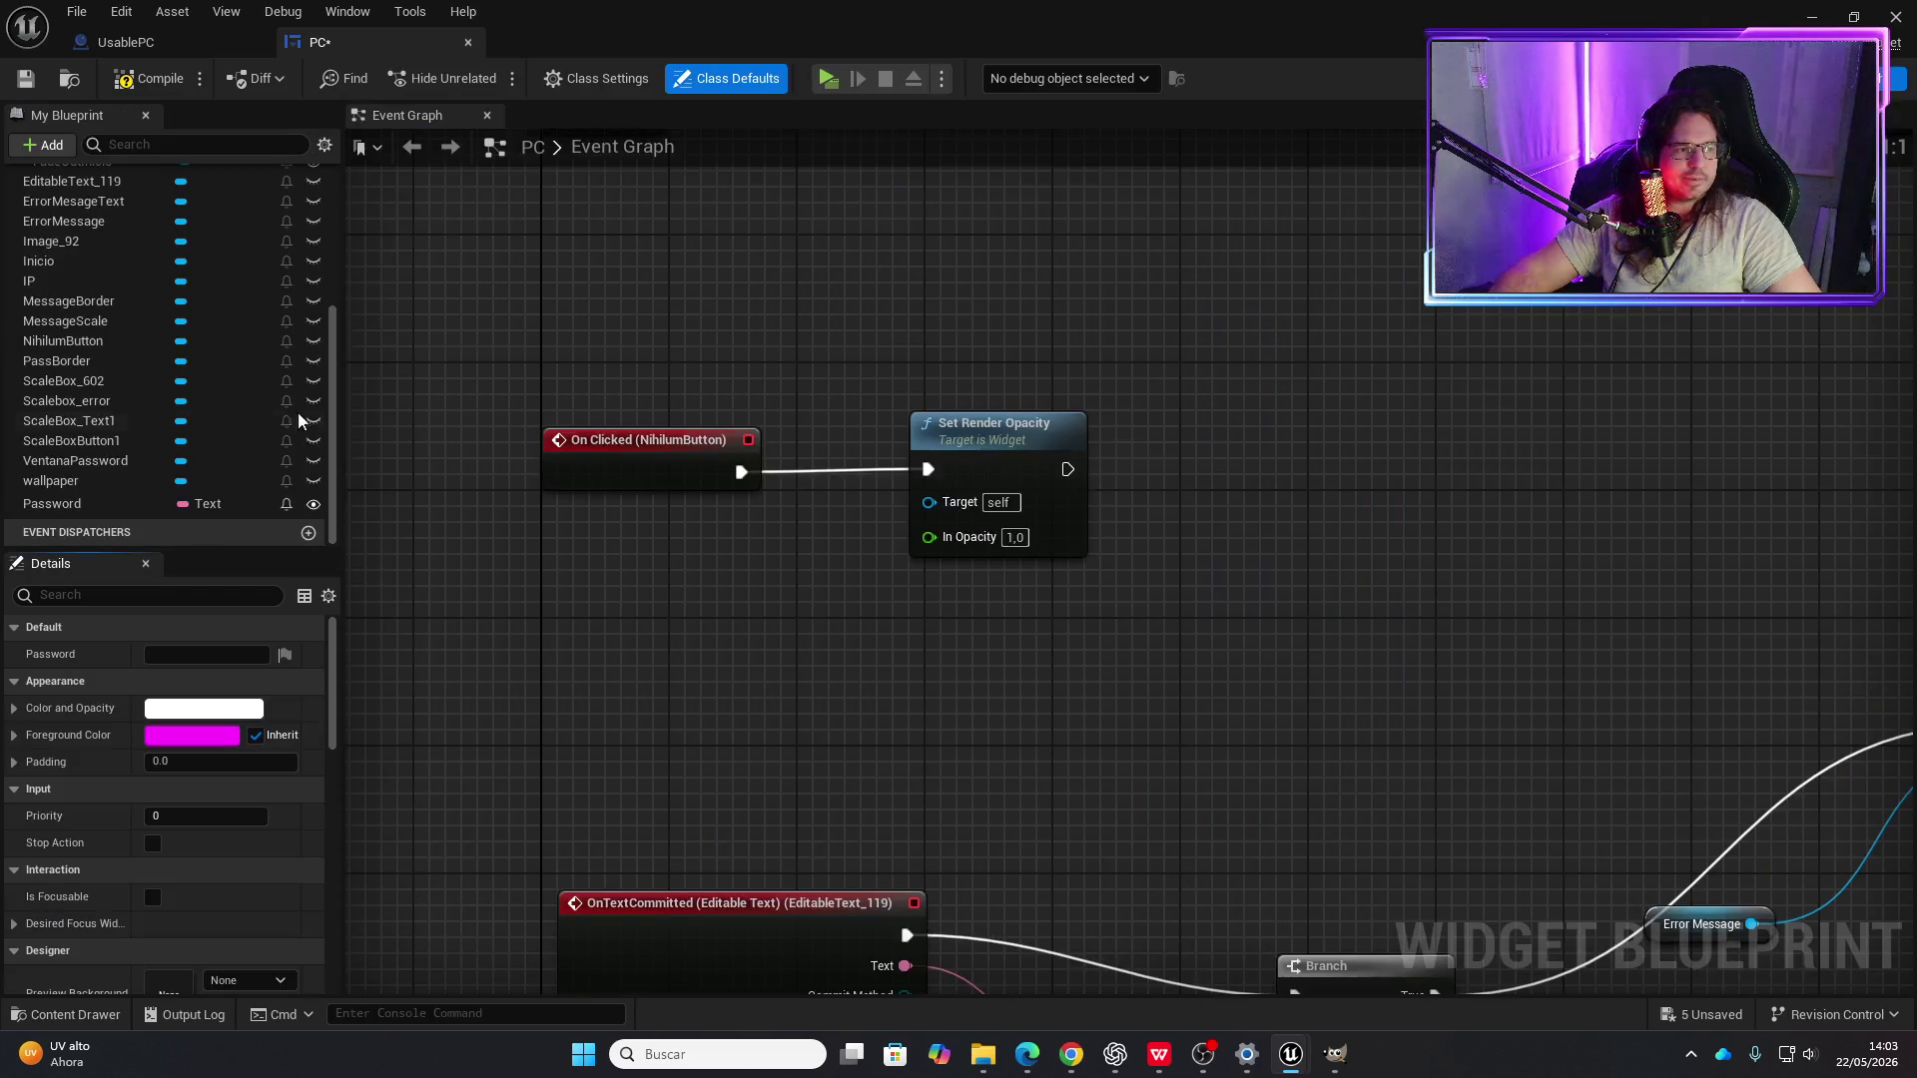
scroll(102, 318, up, 2)
scroll(103, 317, down, 2)
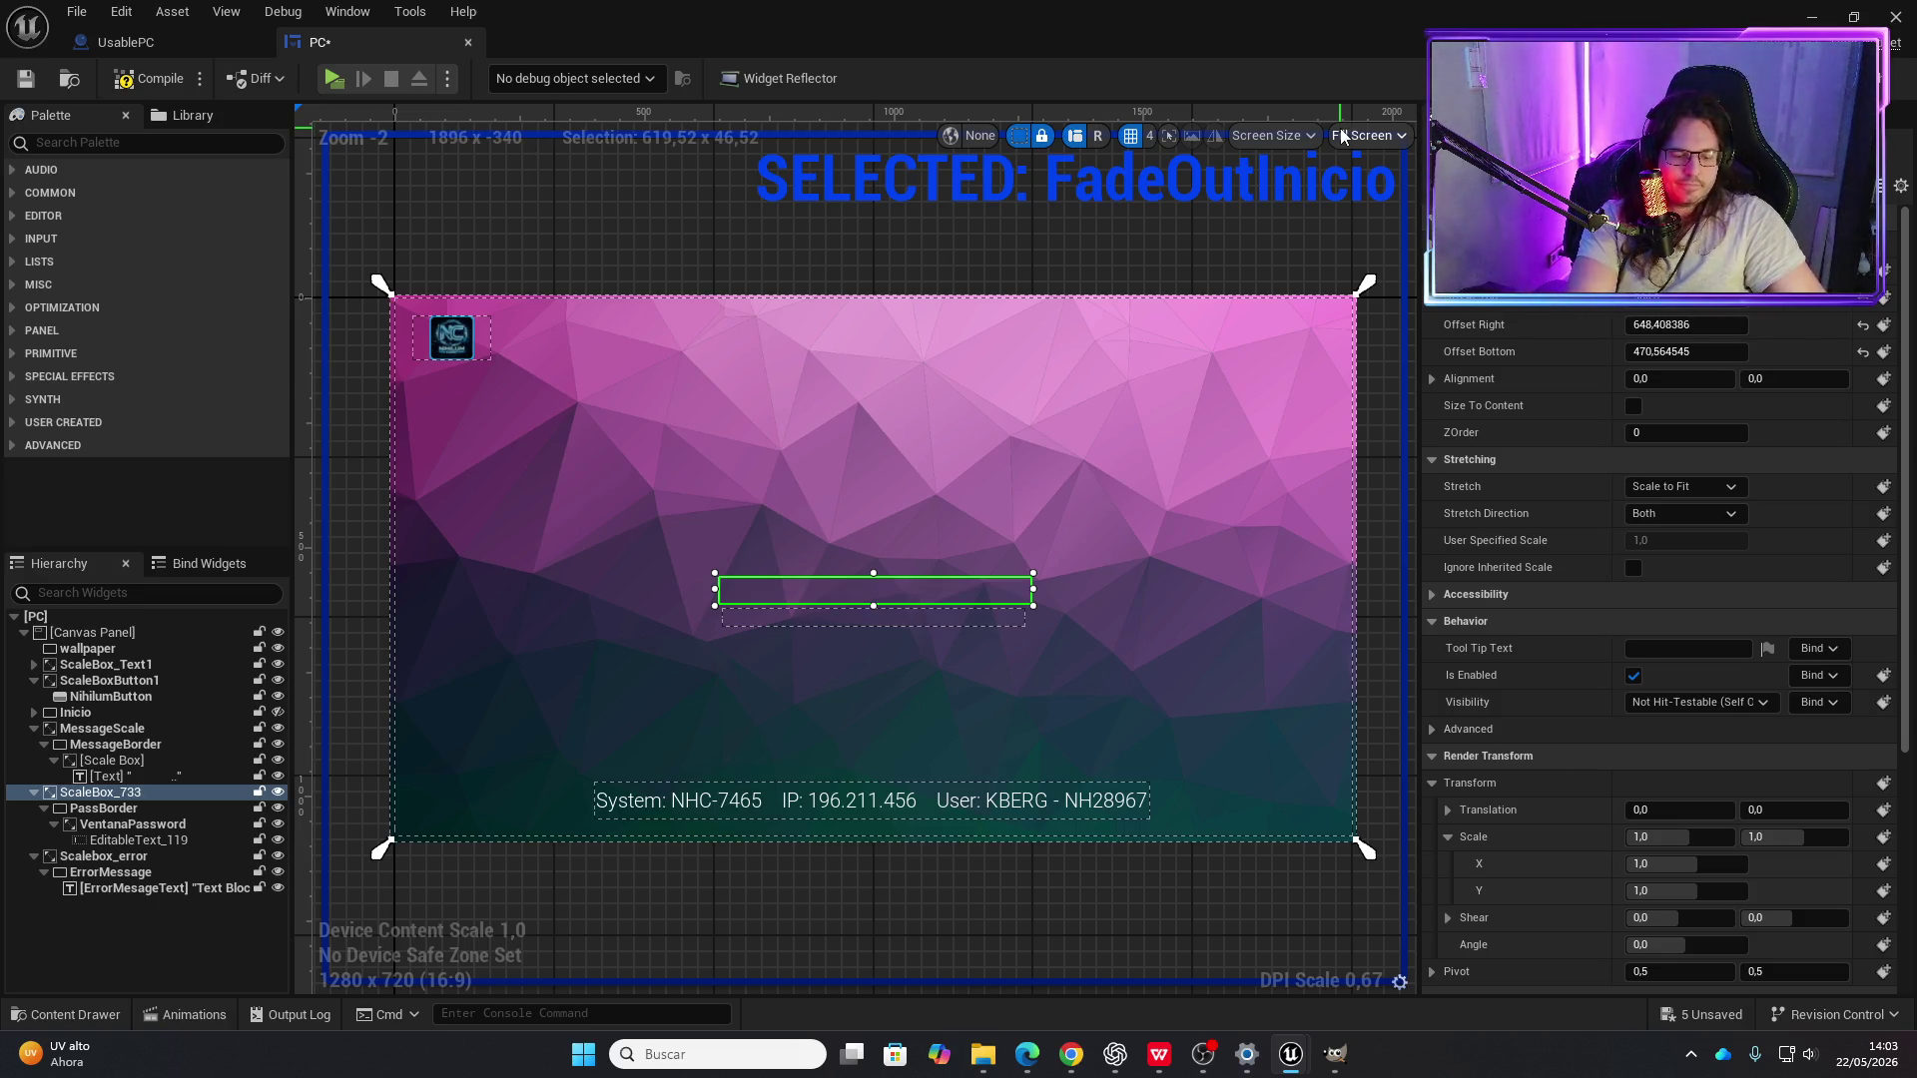
Step: Rename the scale box PassScalebox, save the blueprint and return to the Event Graph
key(Return)
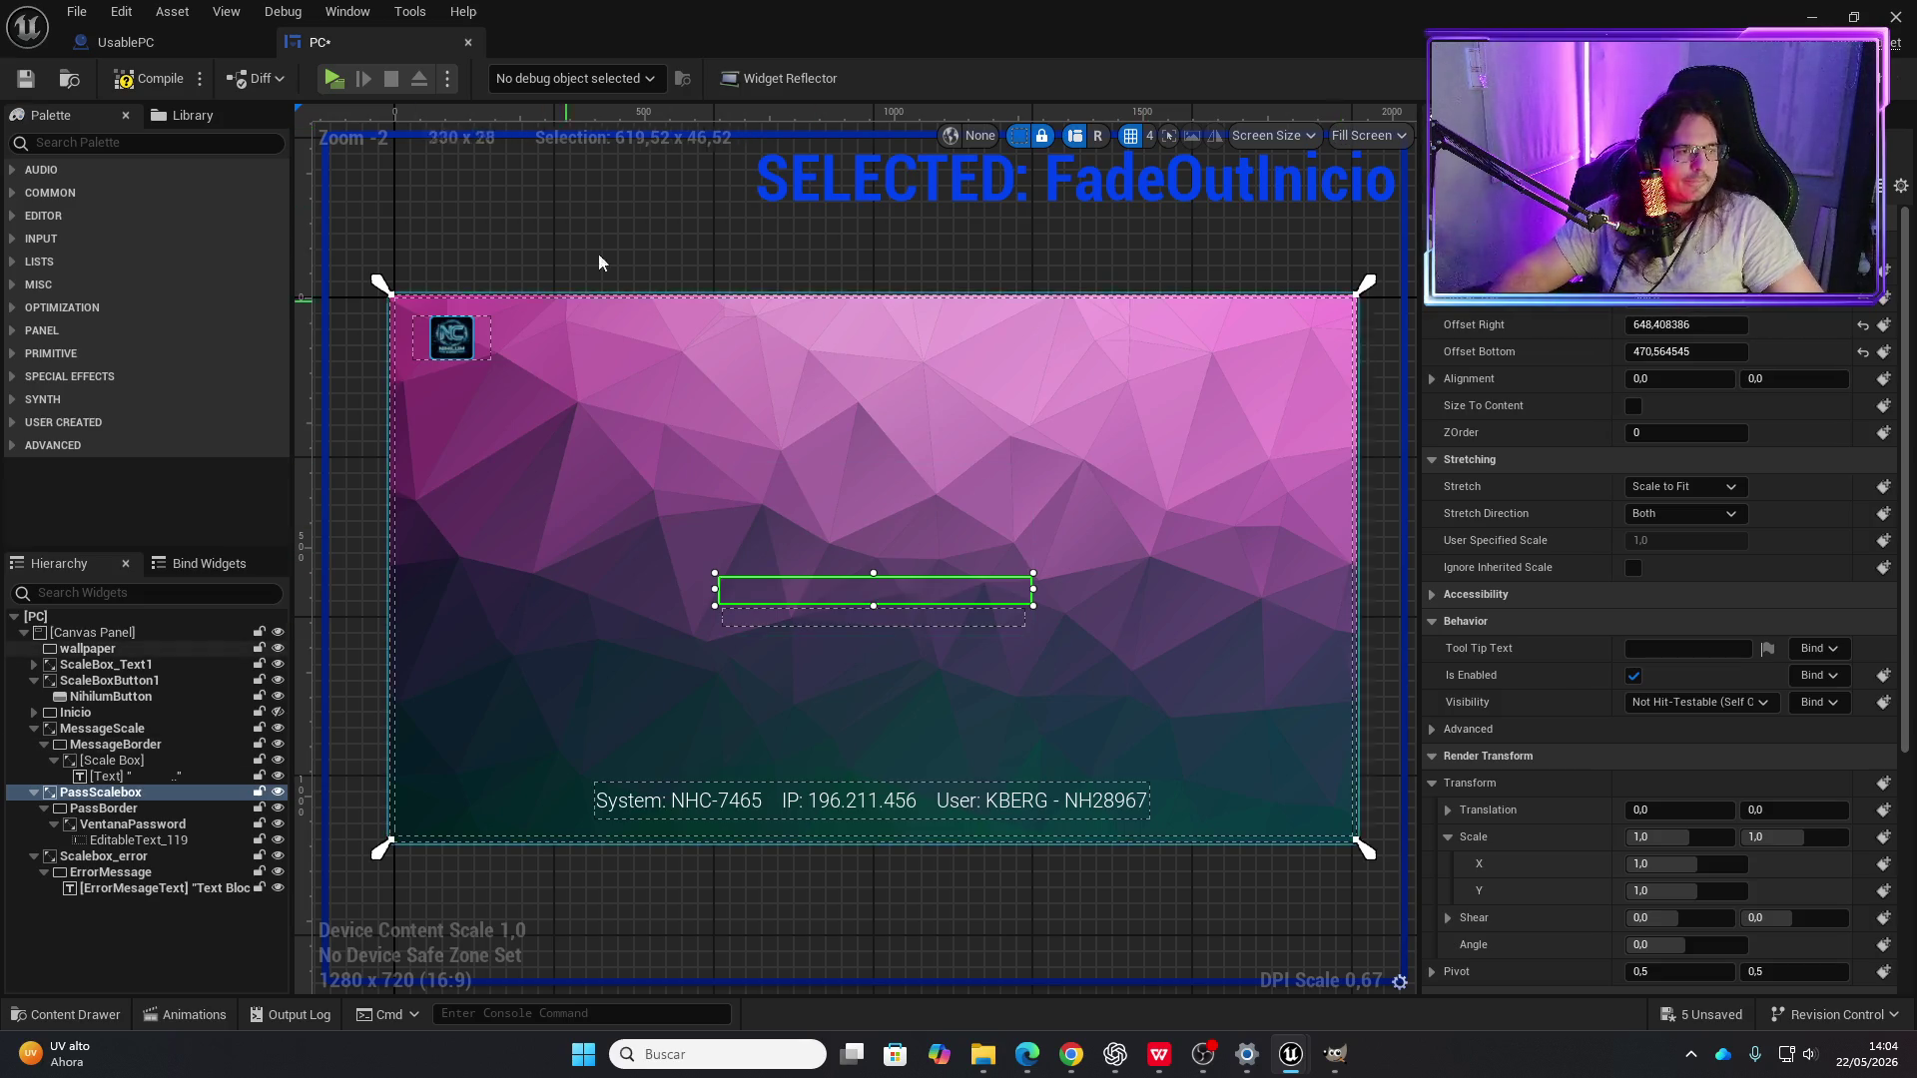
key(ctrl+s)
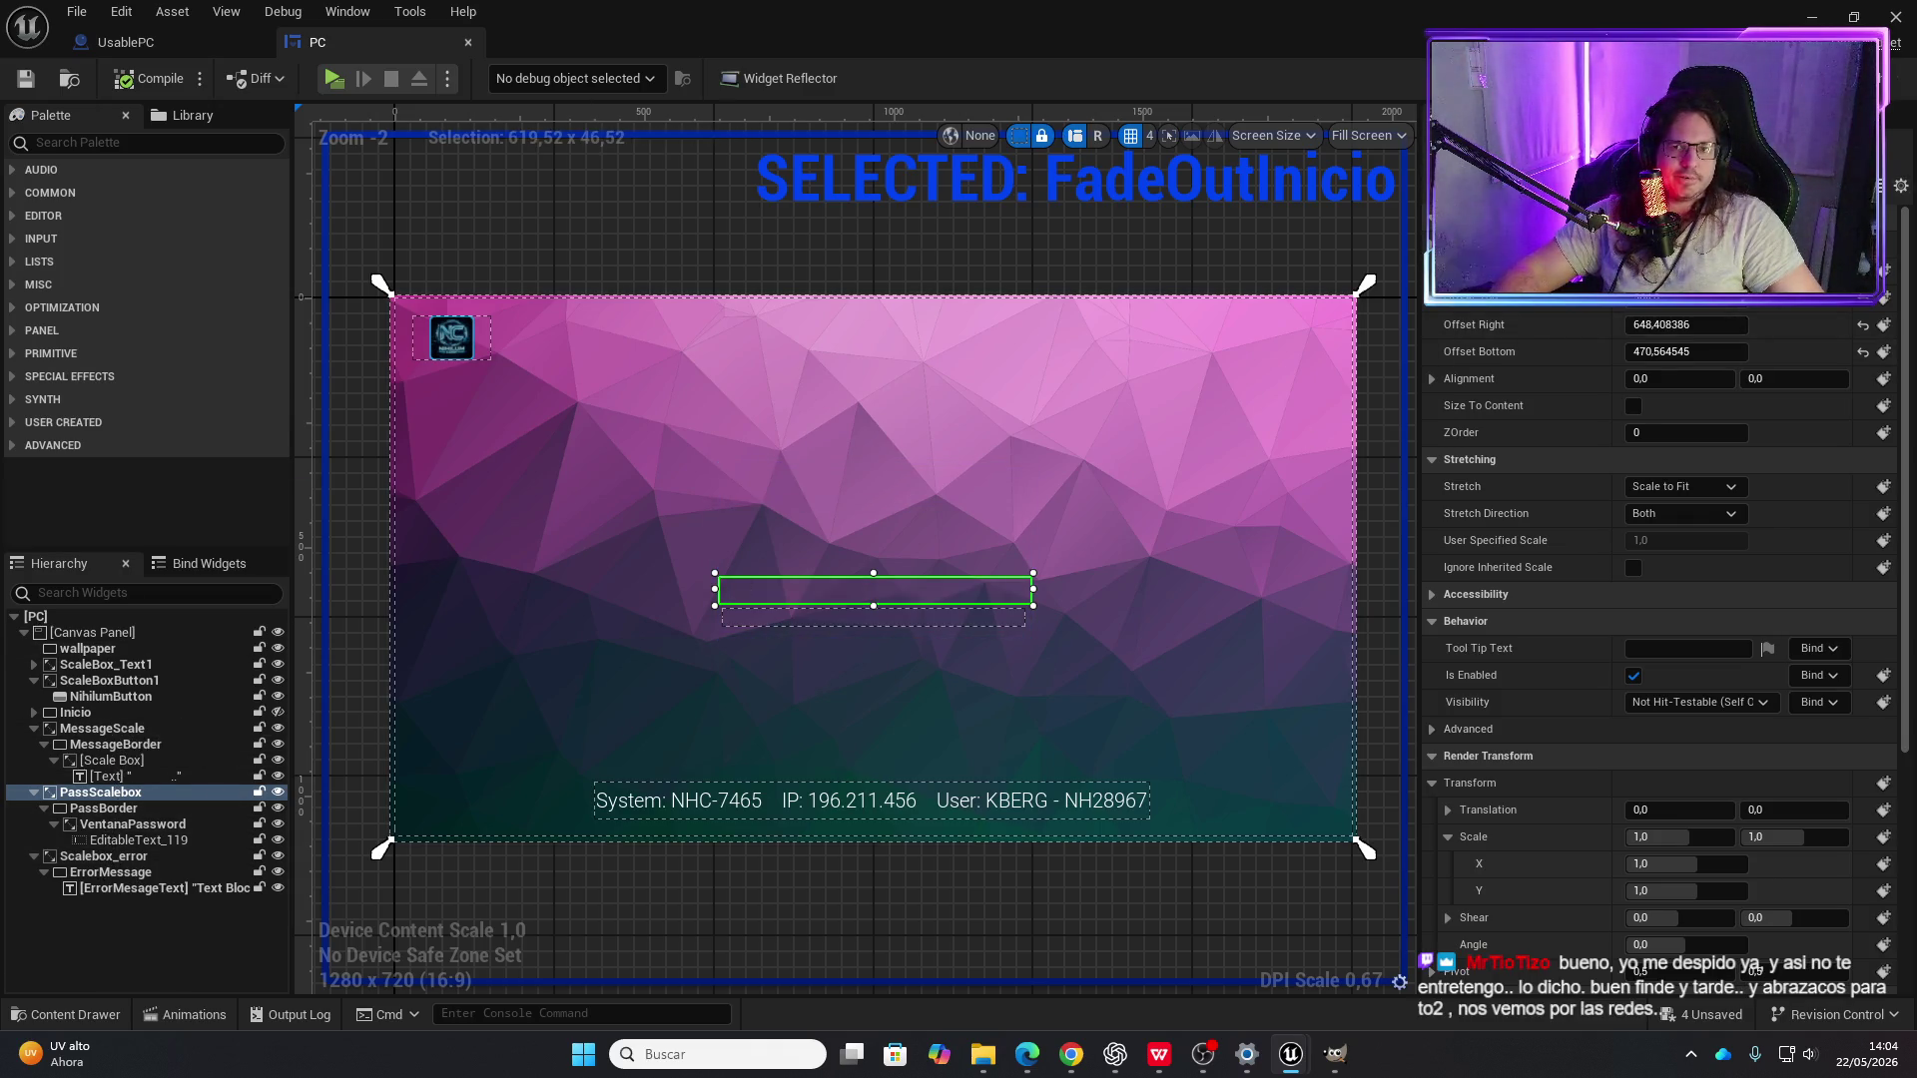
click(1897, 78)
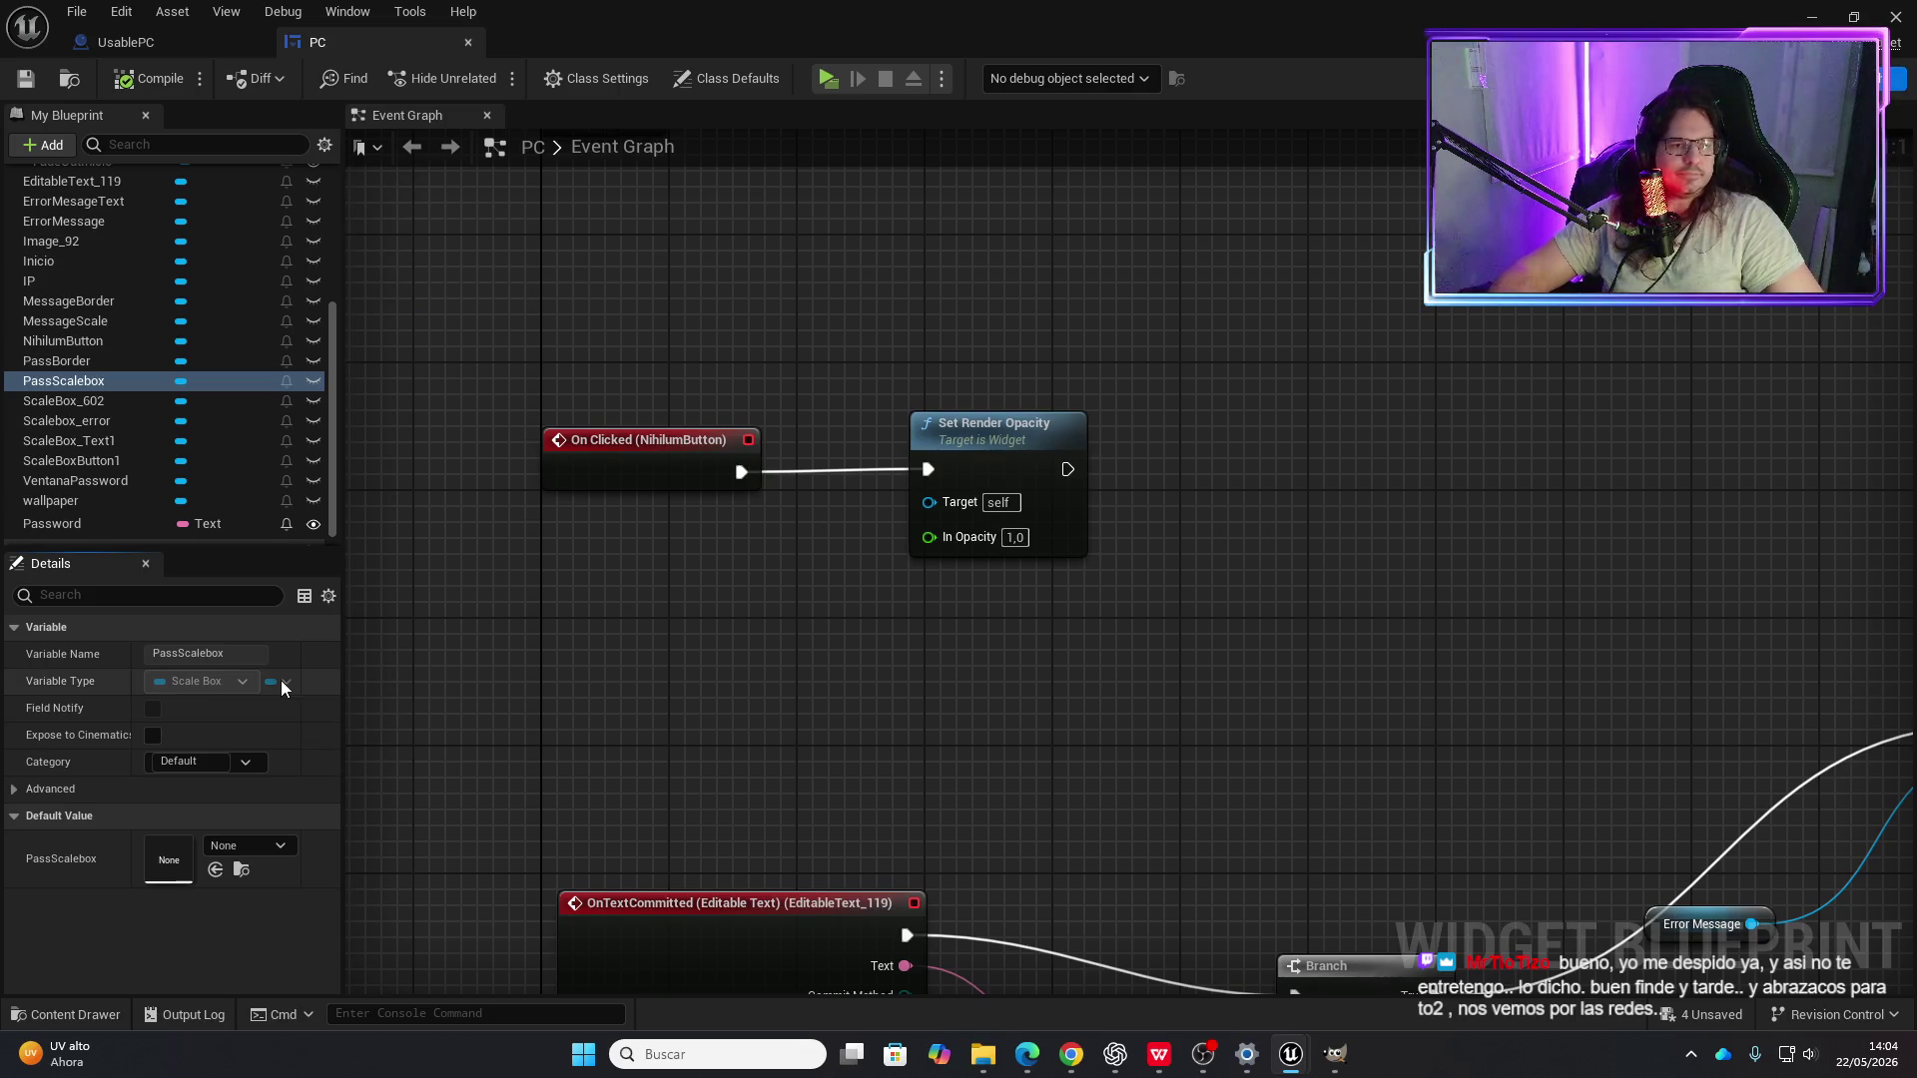
Step: Add PassScalebox and MessageScale getters, with MessageScale feeding Set Render Opacity's target
drag(69, 388, 555, 629)
click(621, 677)
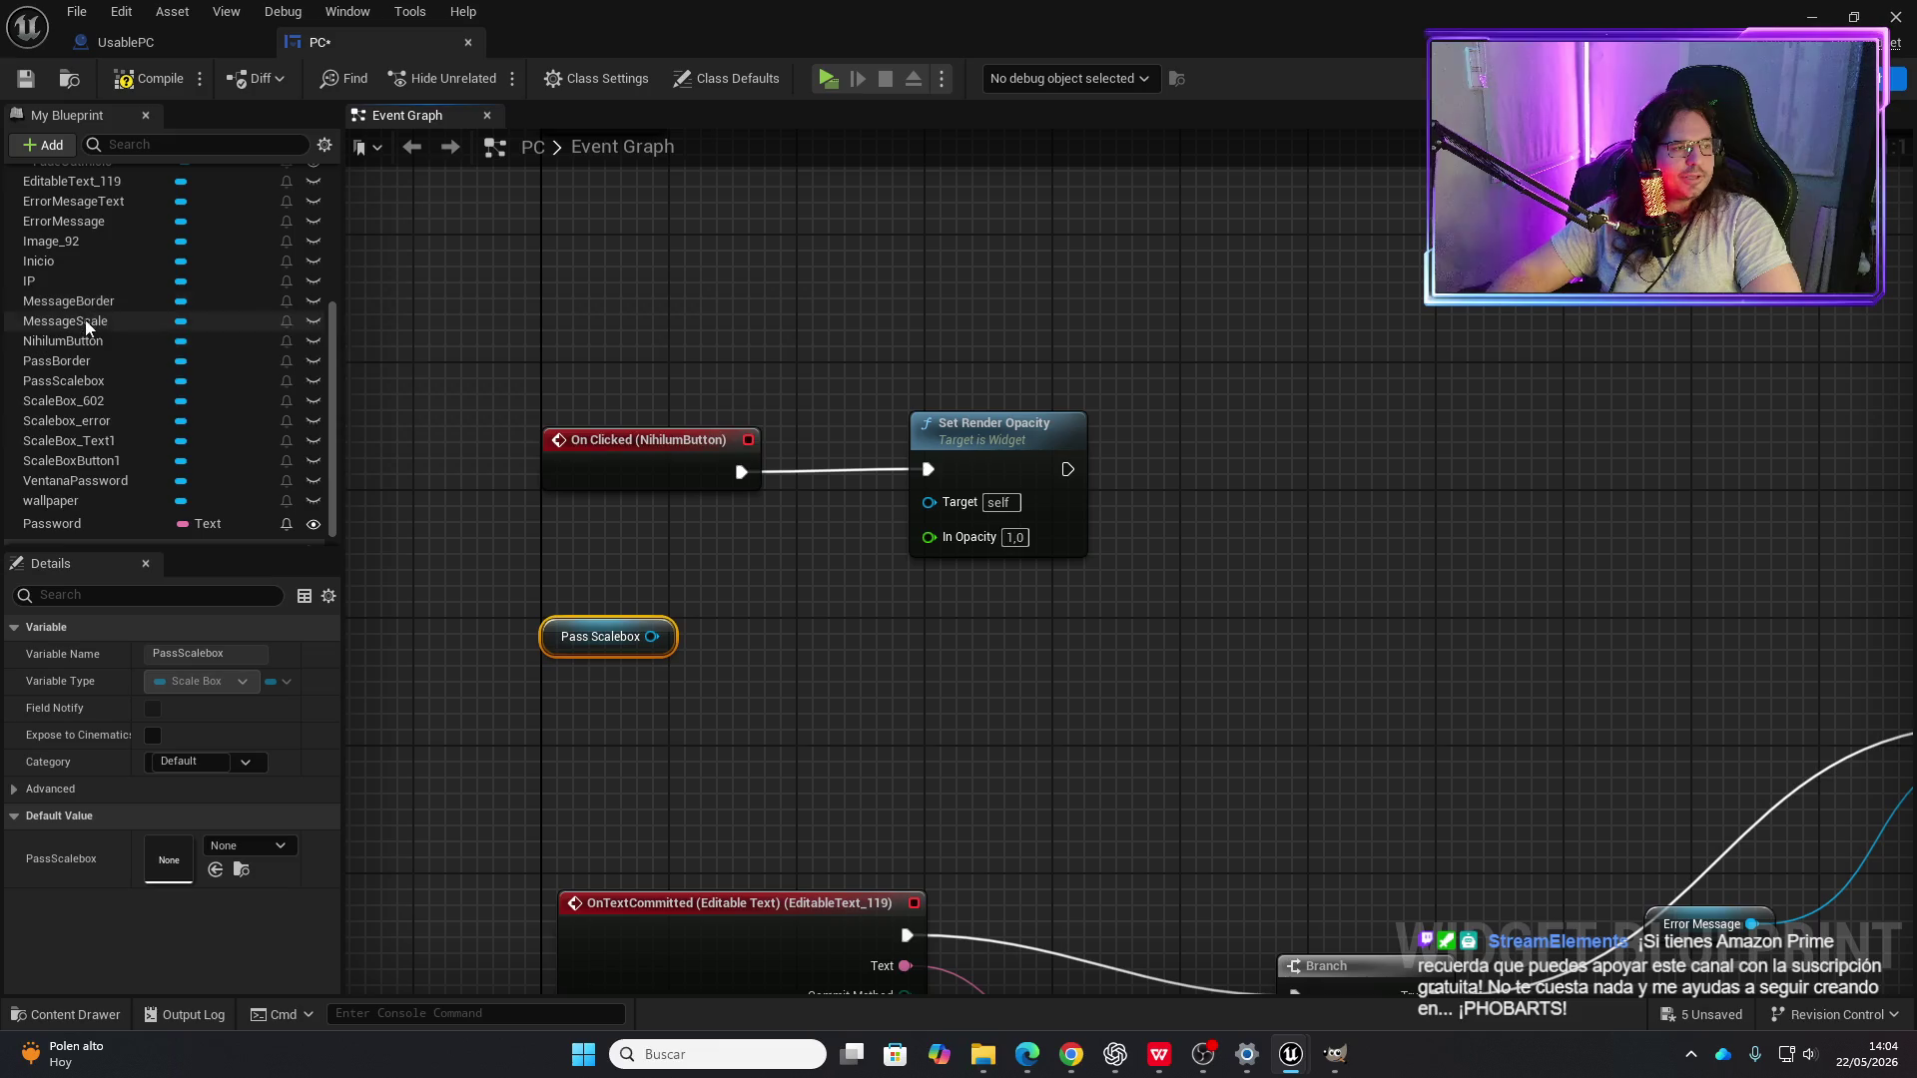
mouse_move(86, 320)
mouse_down()
mouse_move(439, 574)
mouse_move(552, 709)
mouse_move(620, 745)
mouse_move(958, 507)
mouse_up()
click(620, 746)
scroll(802, 519, down, 2)
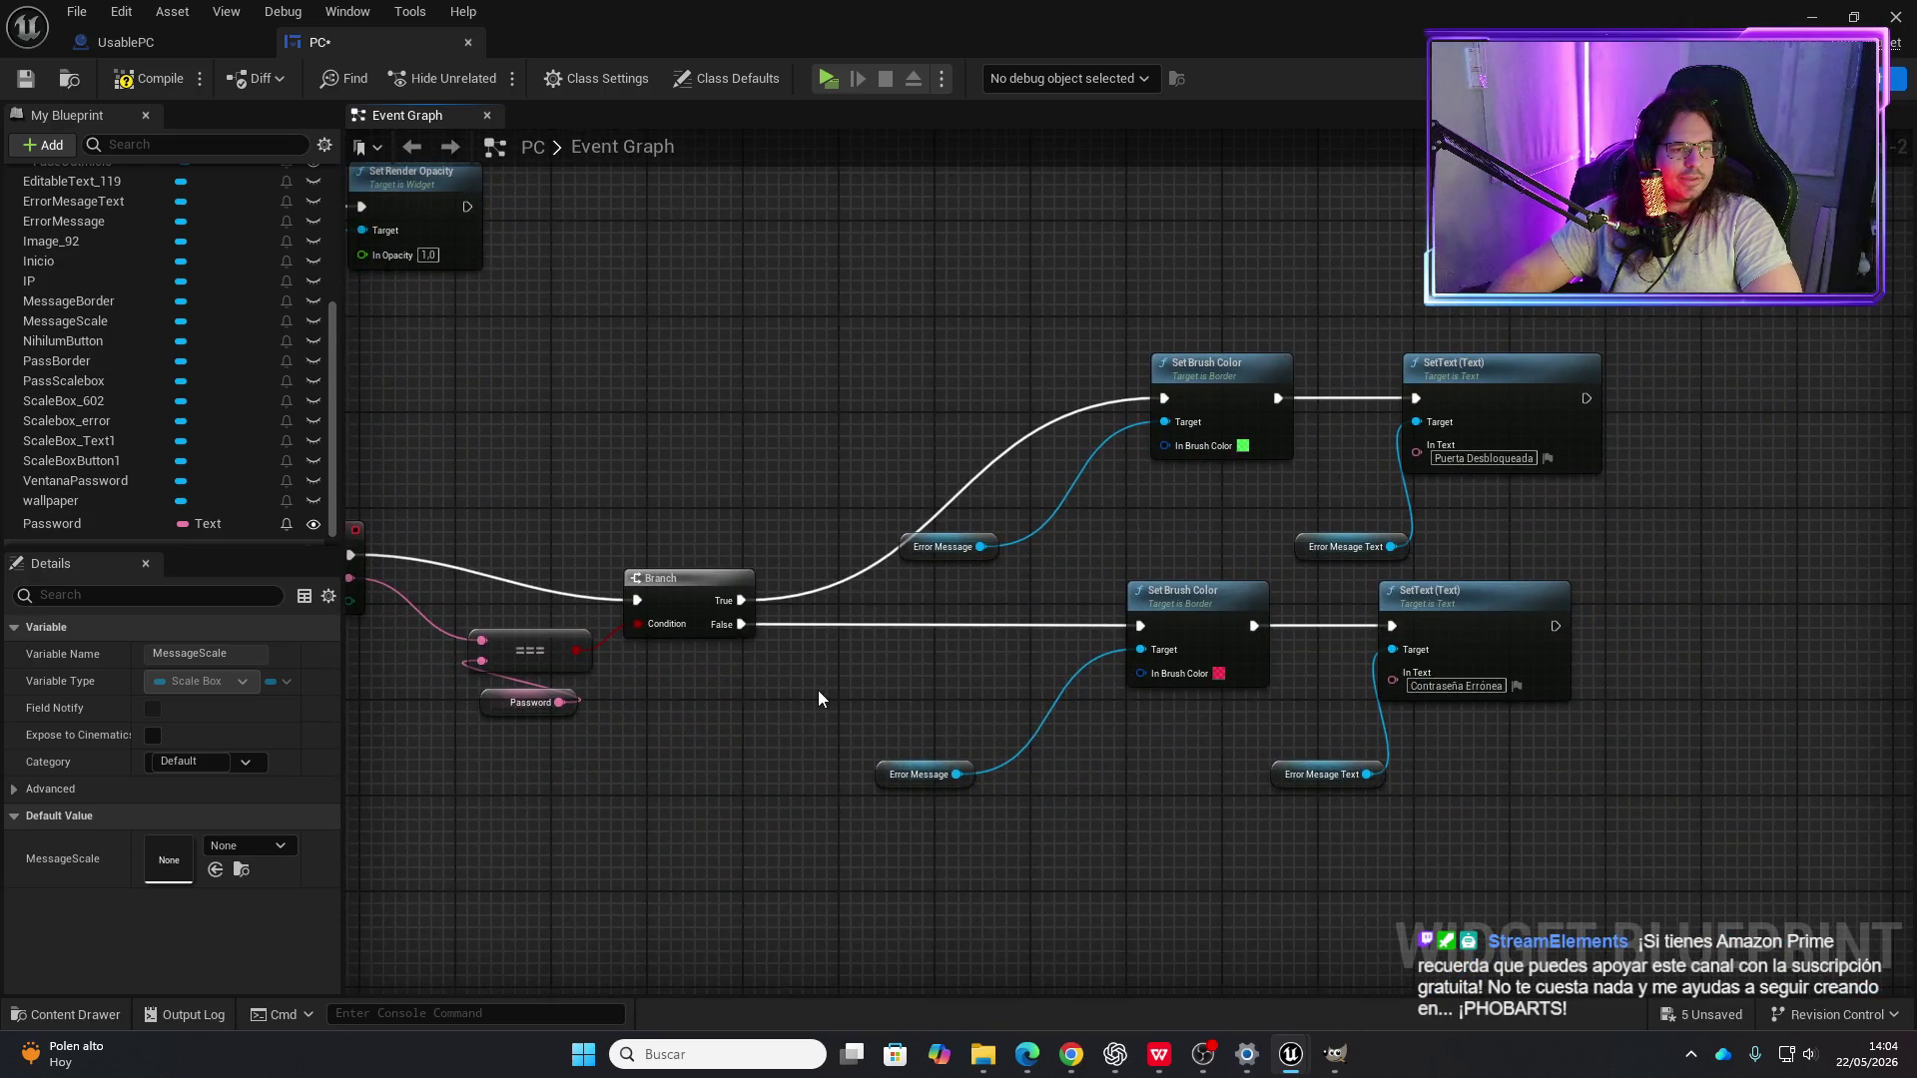
drag(819, 693, 725, 669)
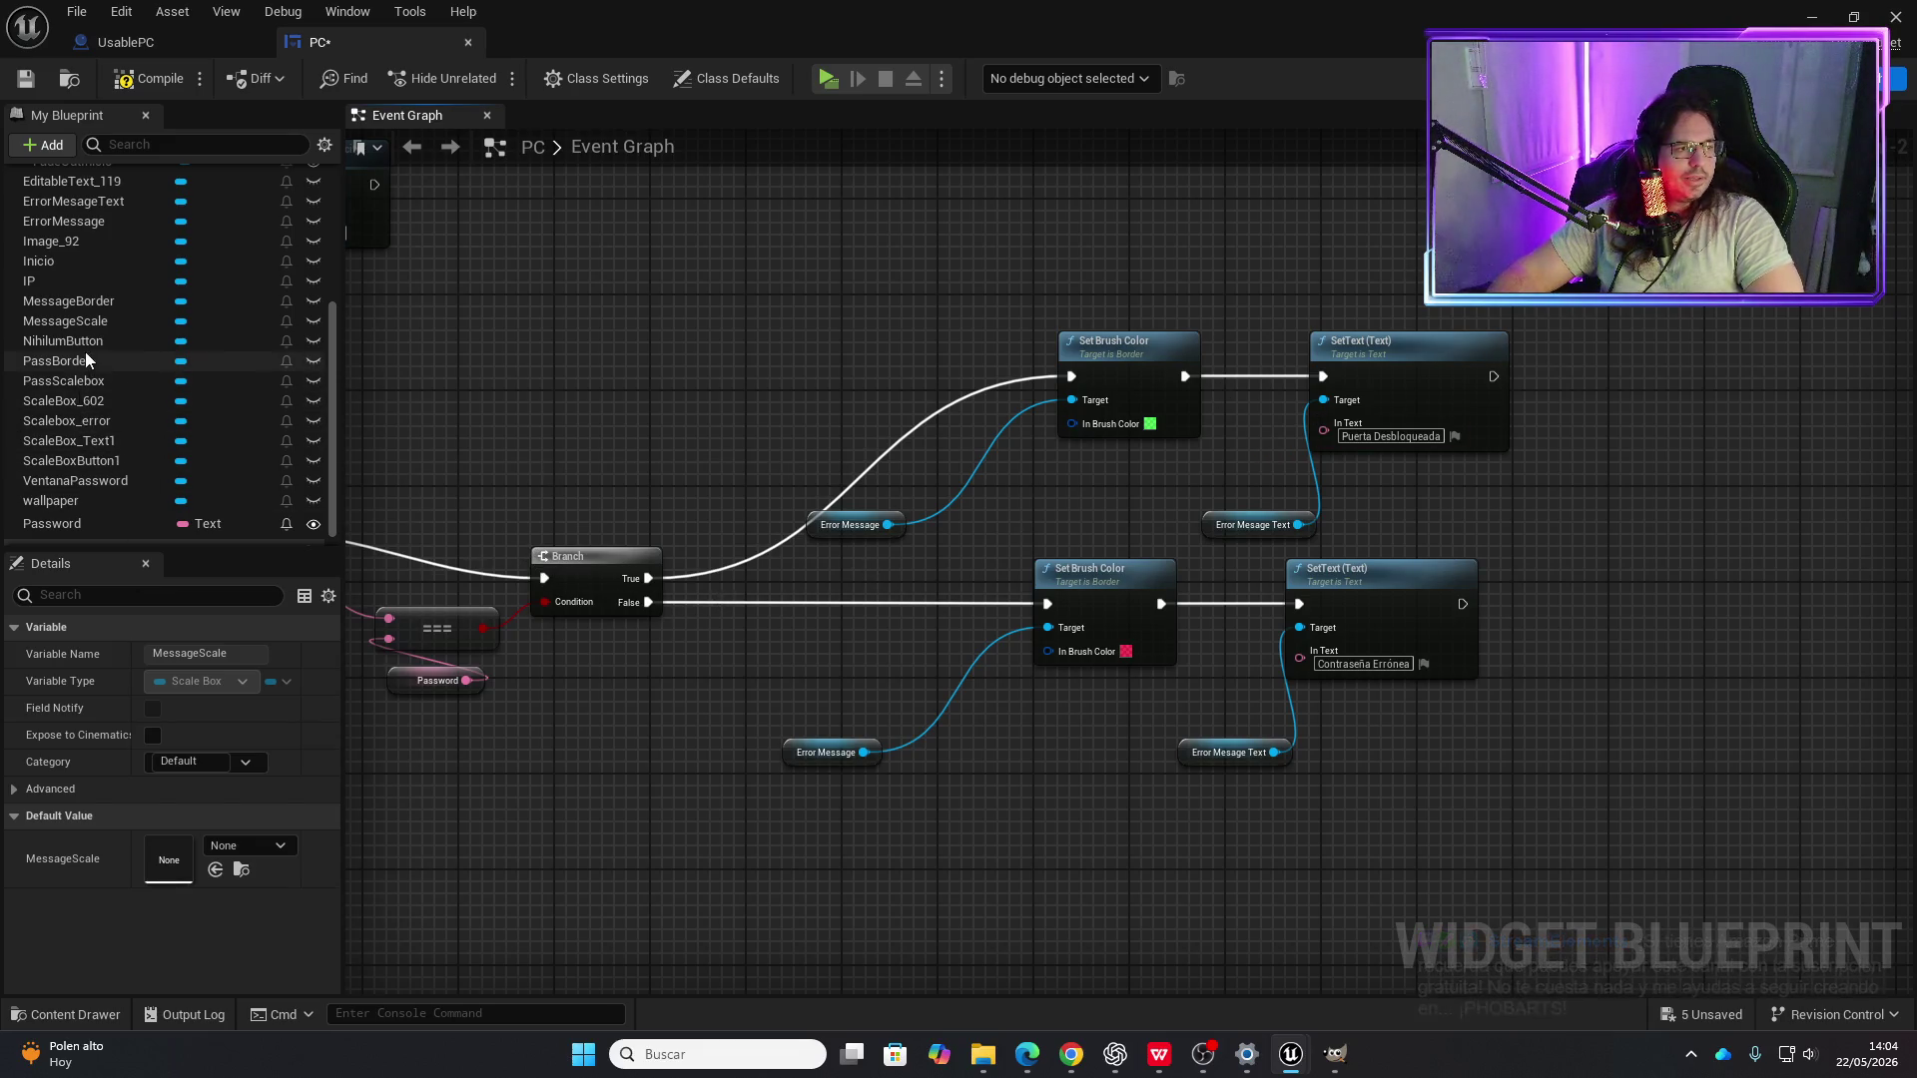
scroll(84, 329, up, 1)
scroll(79, 292, up, 1)
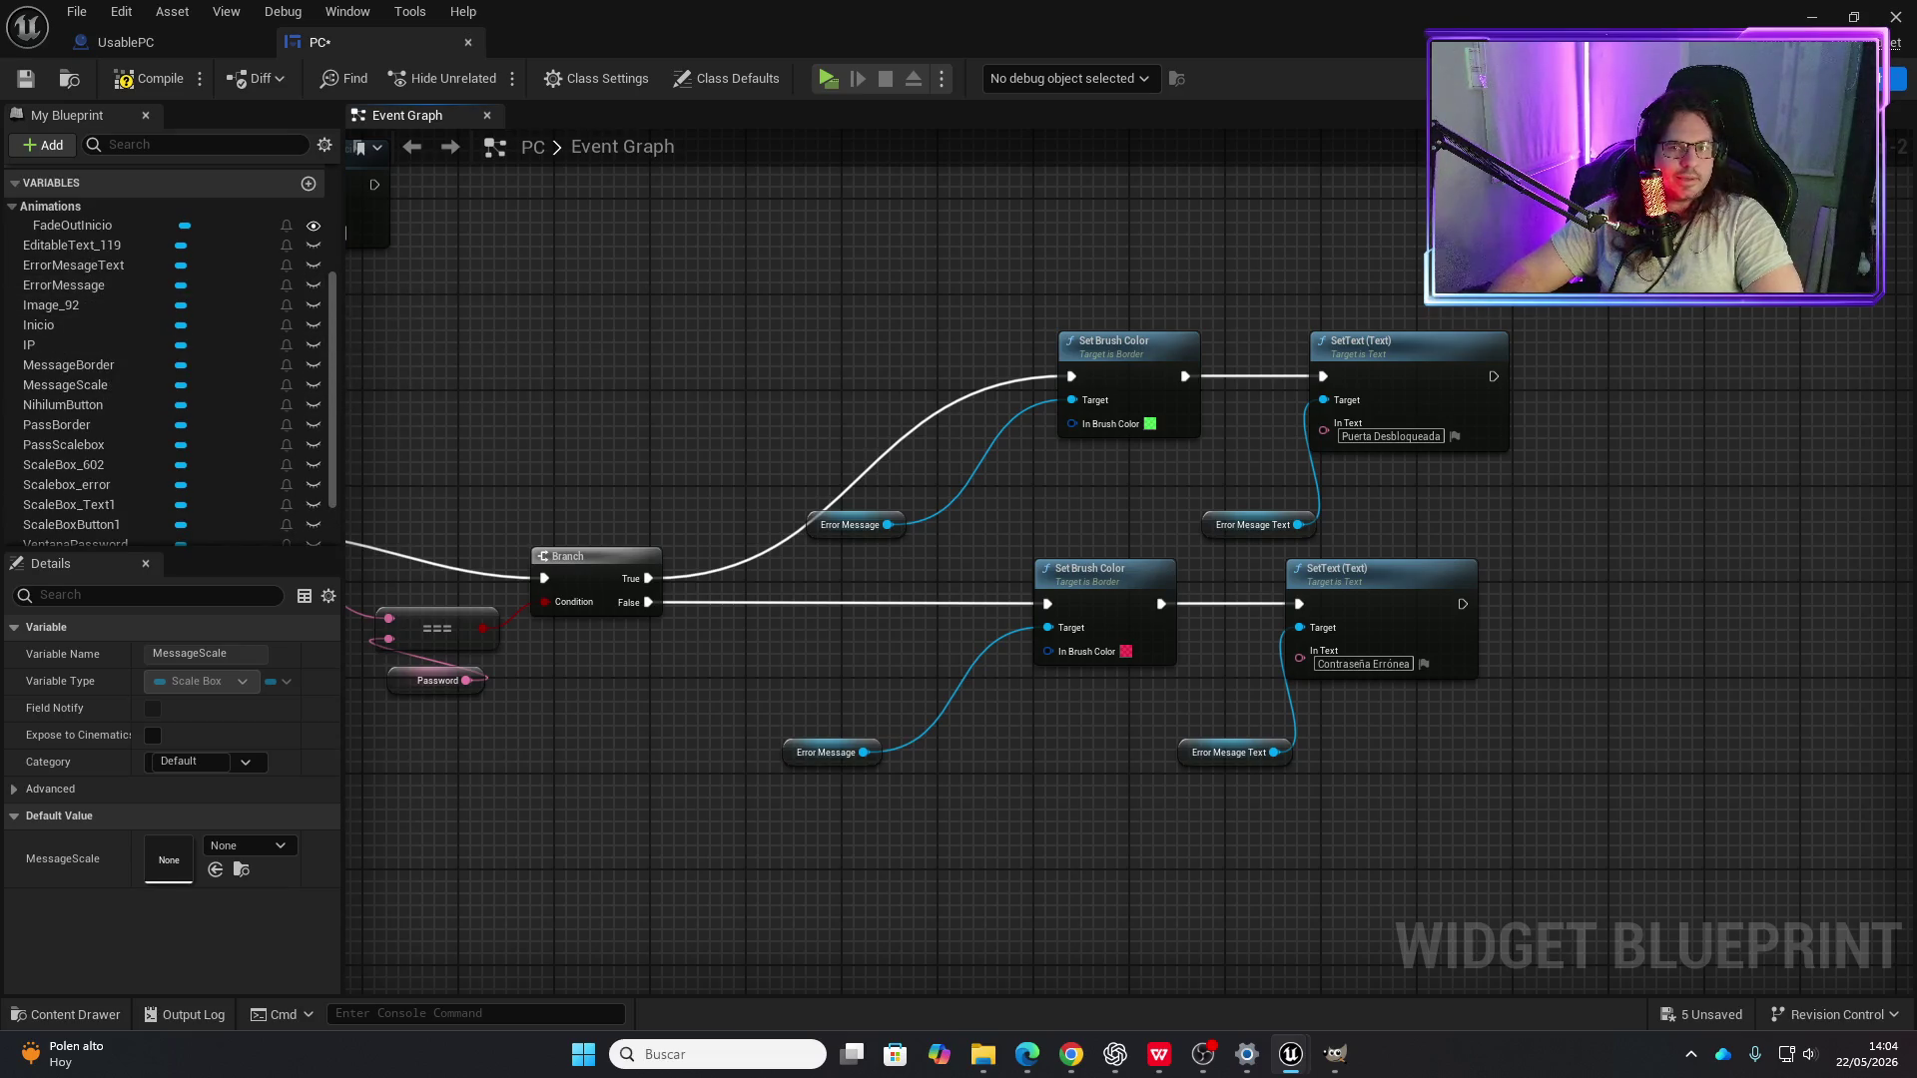
double_click(72, 225)
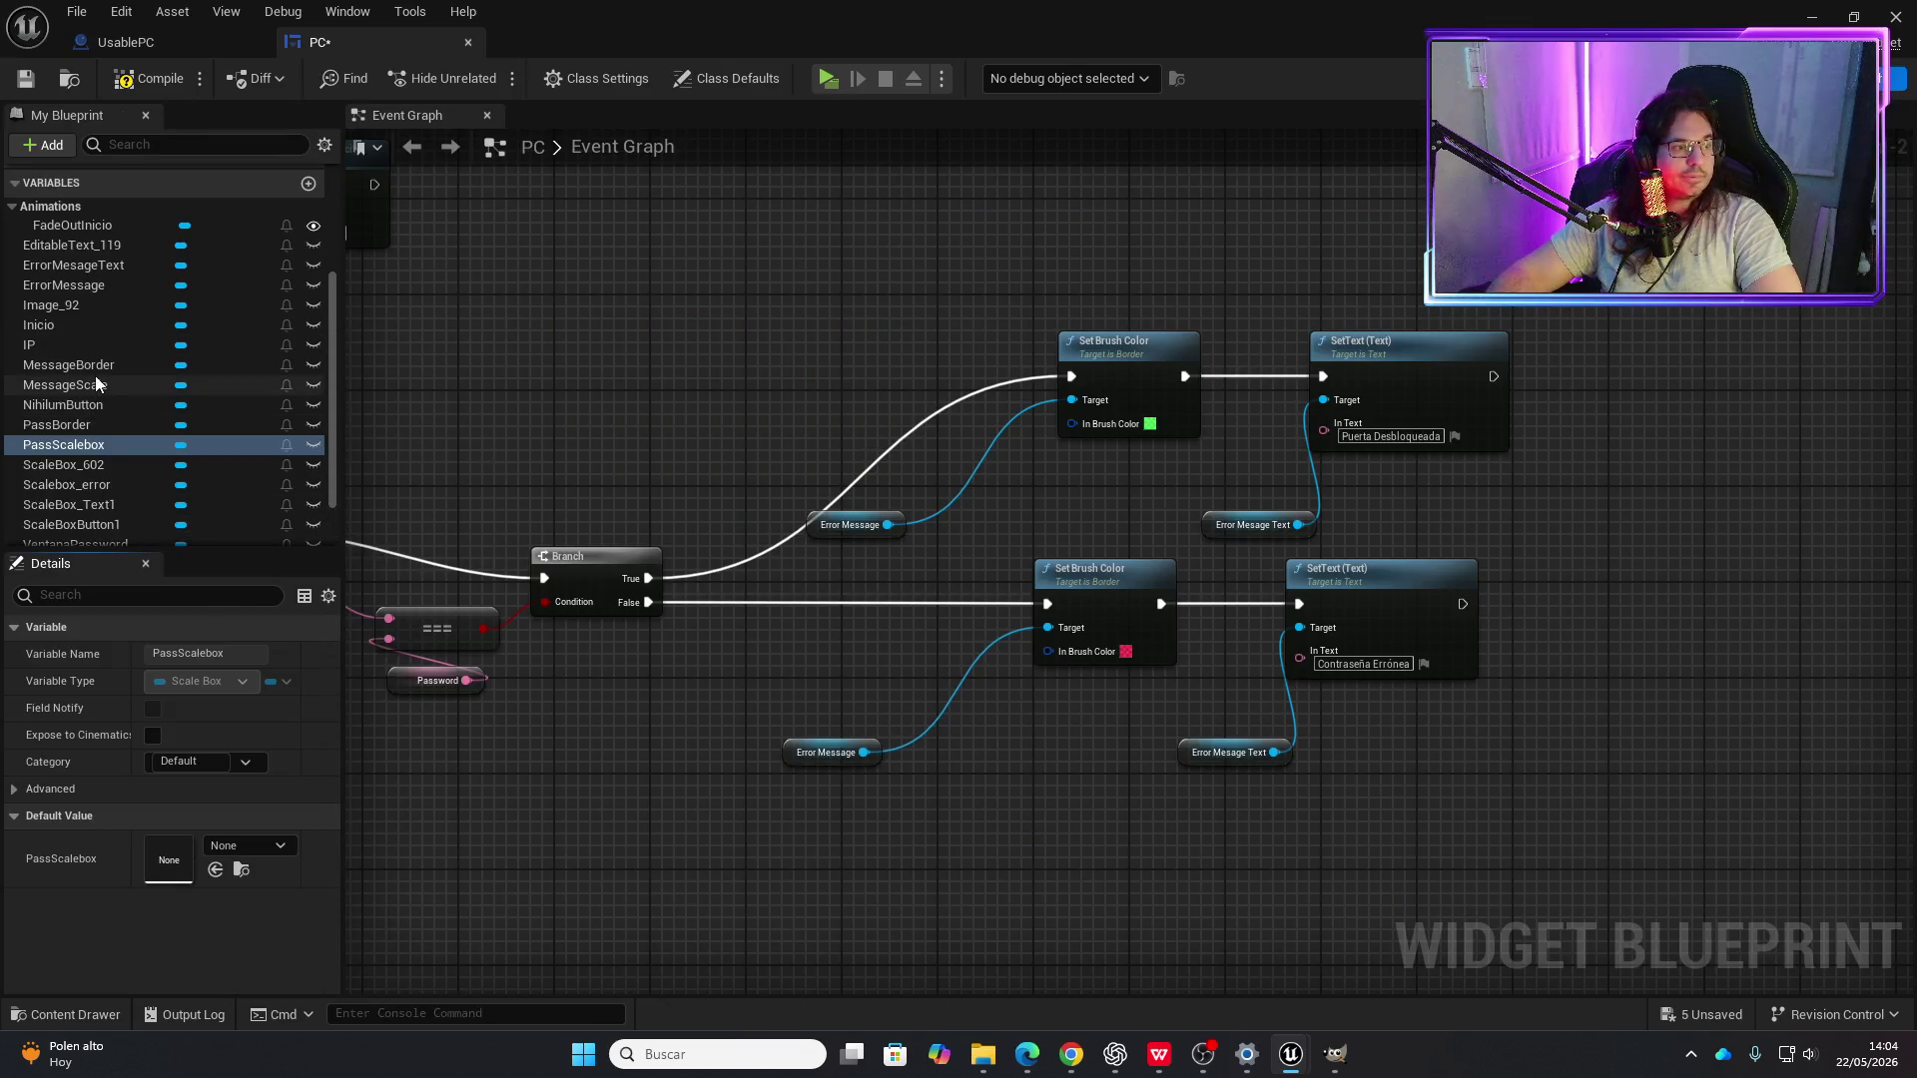
scroll(99, 428, down, 3)
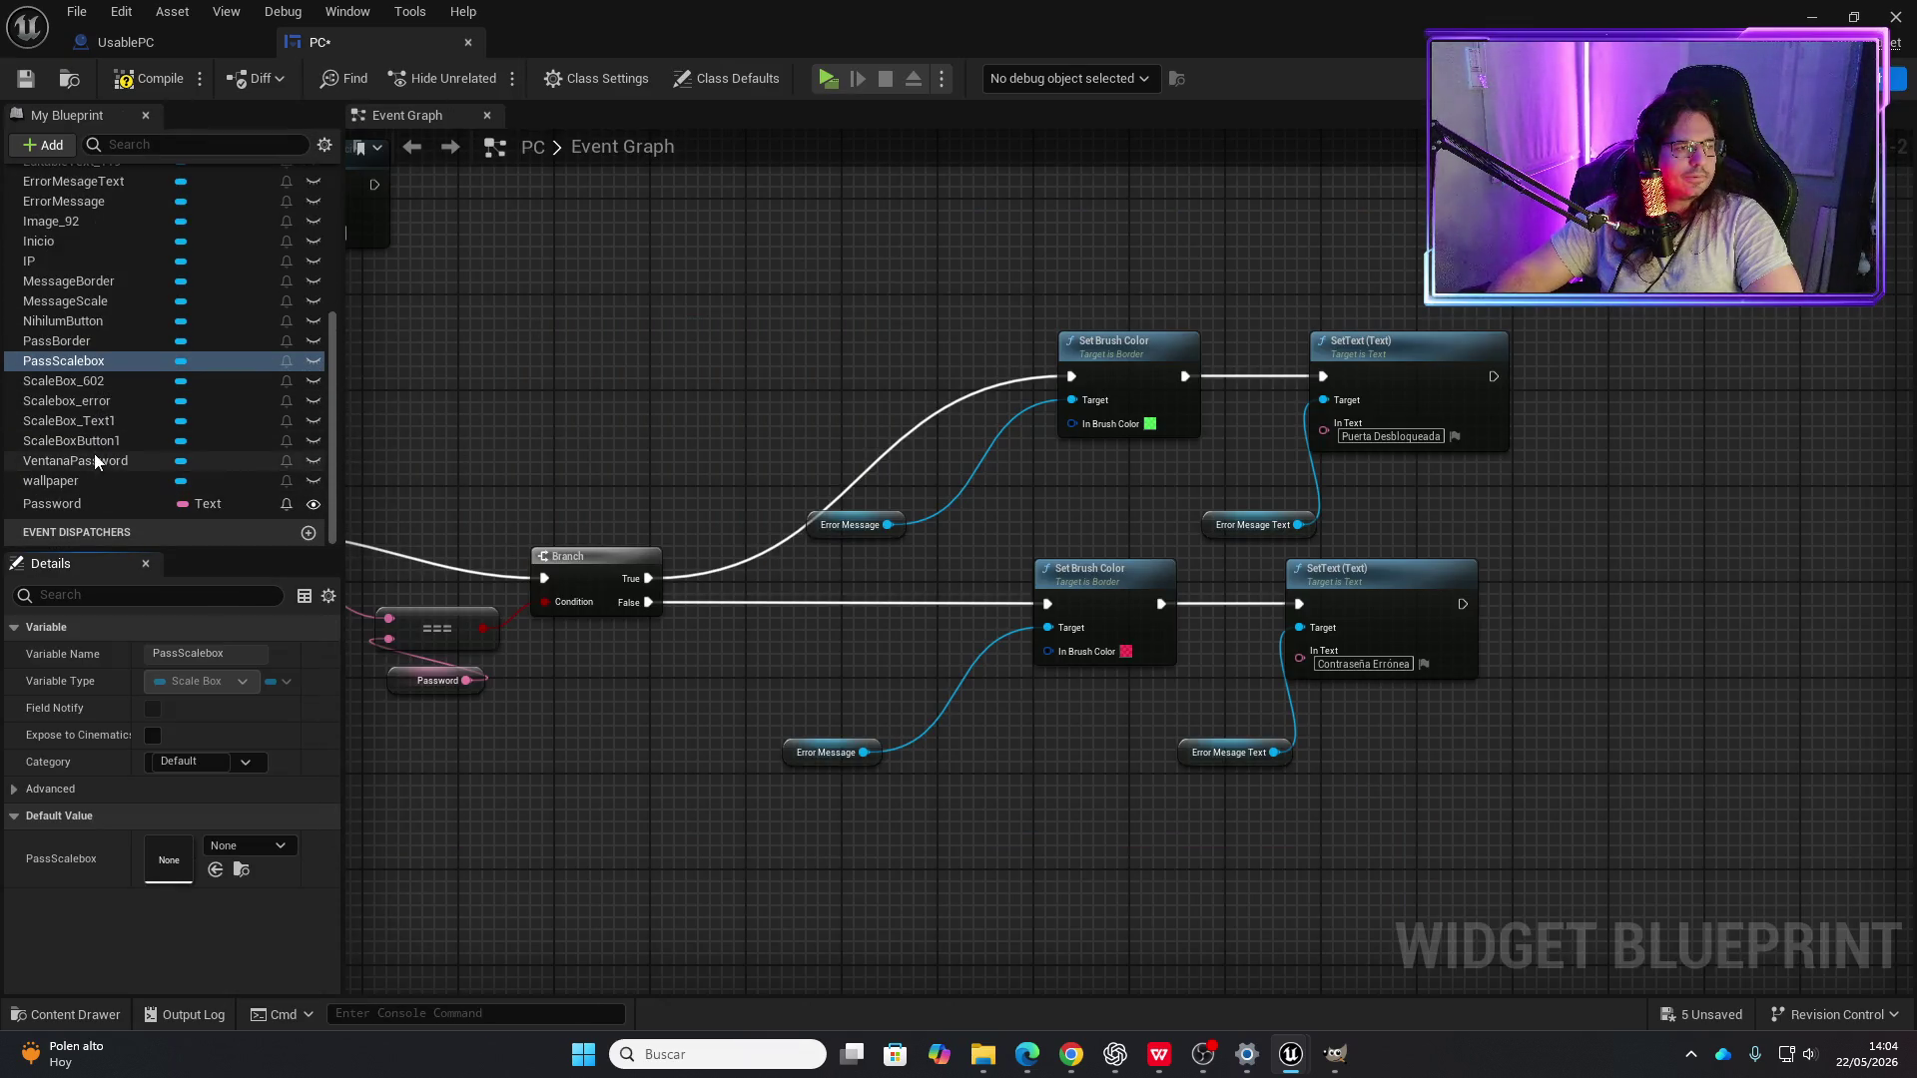
Step: Add a Scalebox_error getter driving a Set Render Opacity node with opacity 1.0
click(90, 405)
mouse_move(90, 405)
mouse_down()
mouse_move(1590, 459)
mouse_move(1569, 517)
mouse_move(1659, 478)
mouse_up()
click(1613, 561)
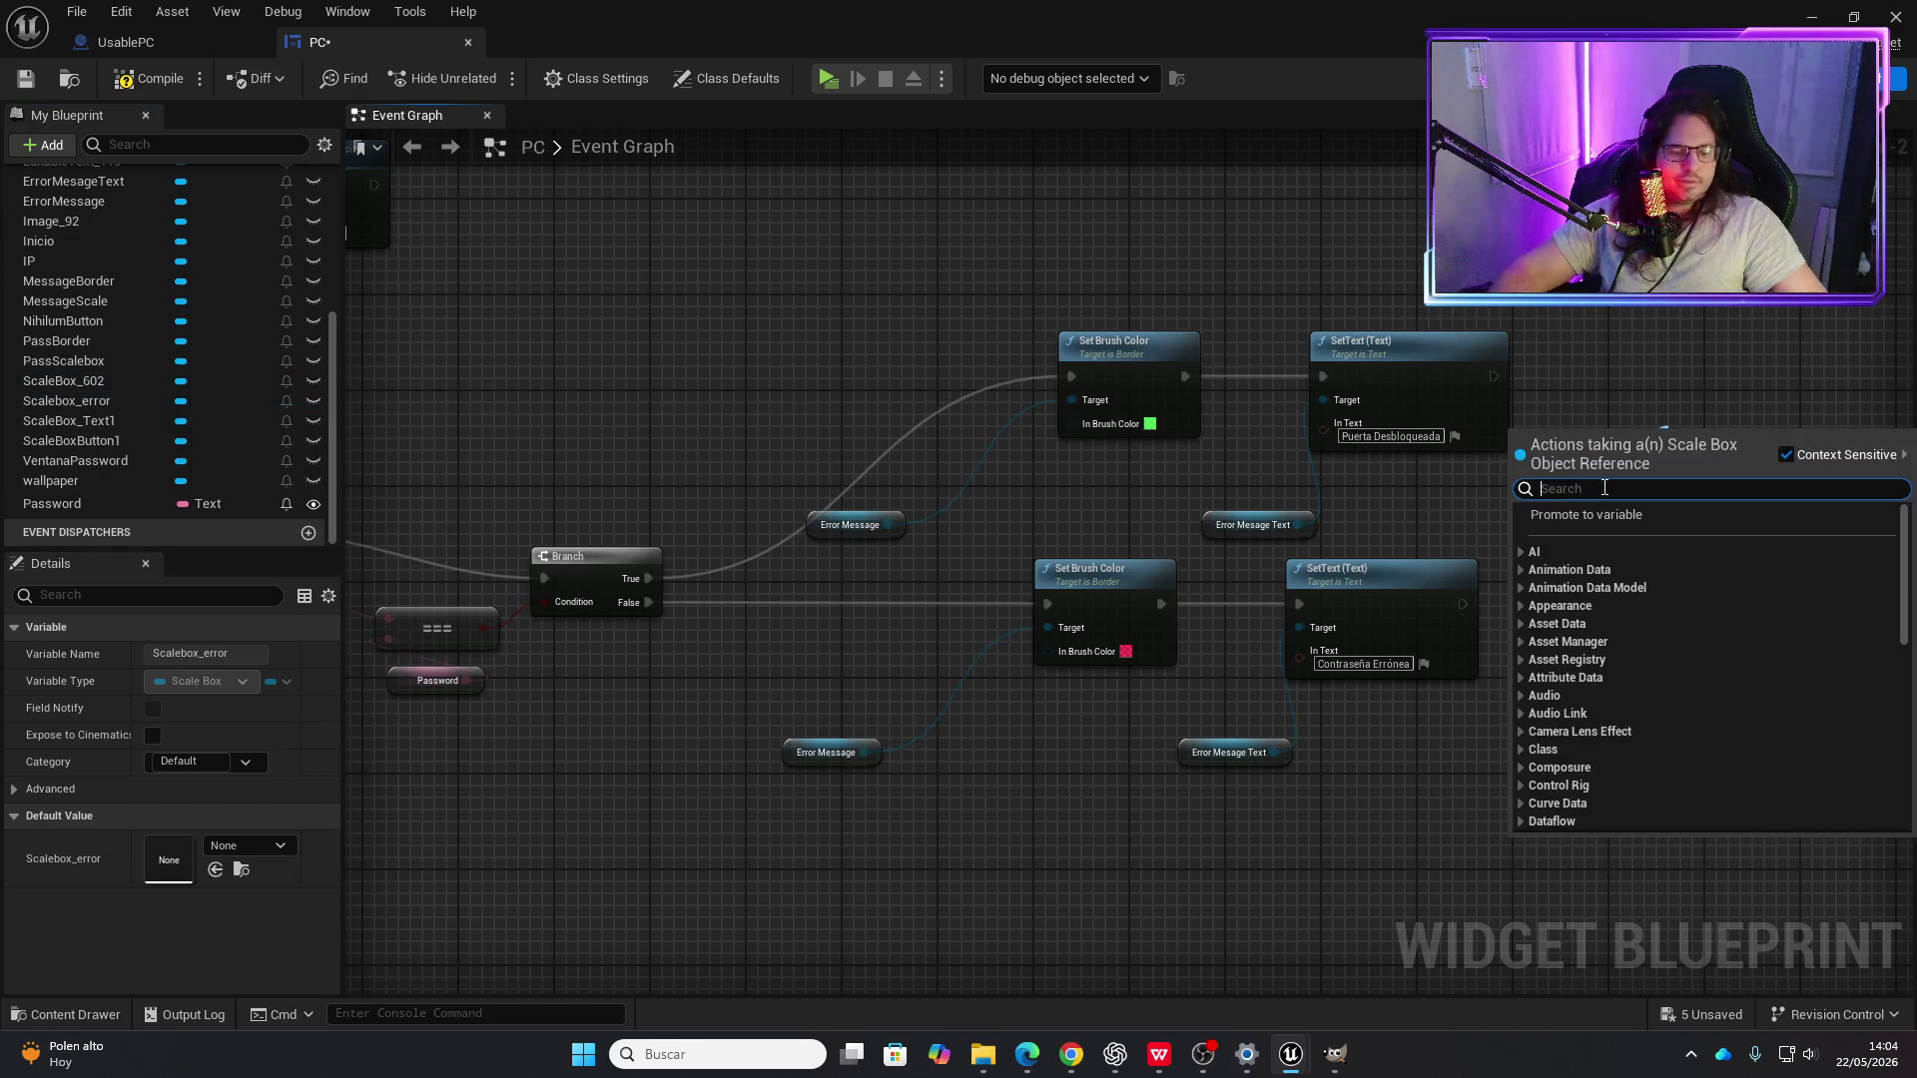
text(set render)
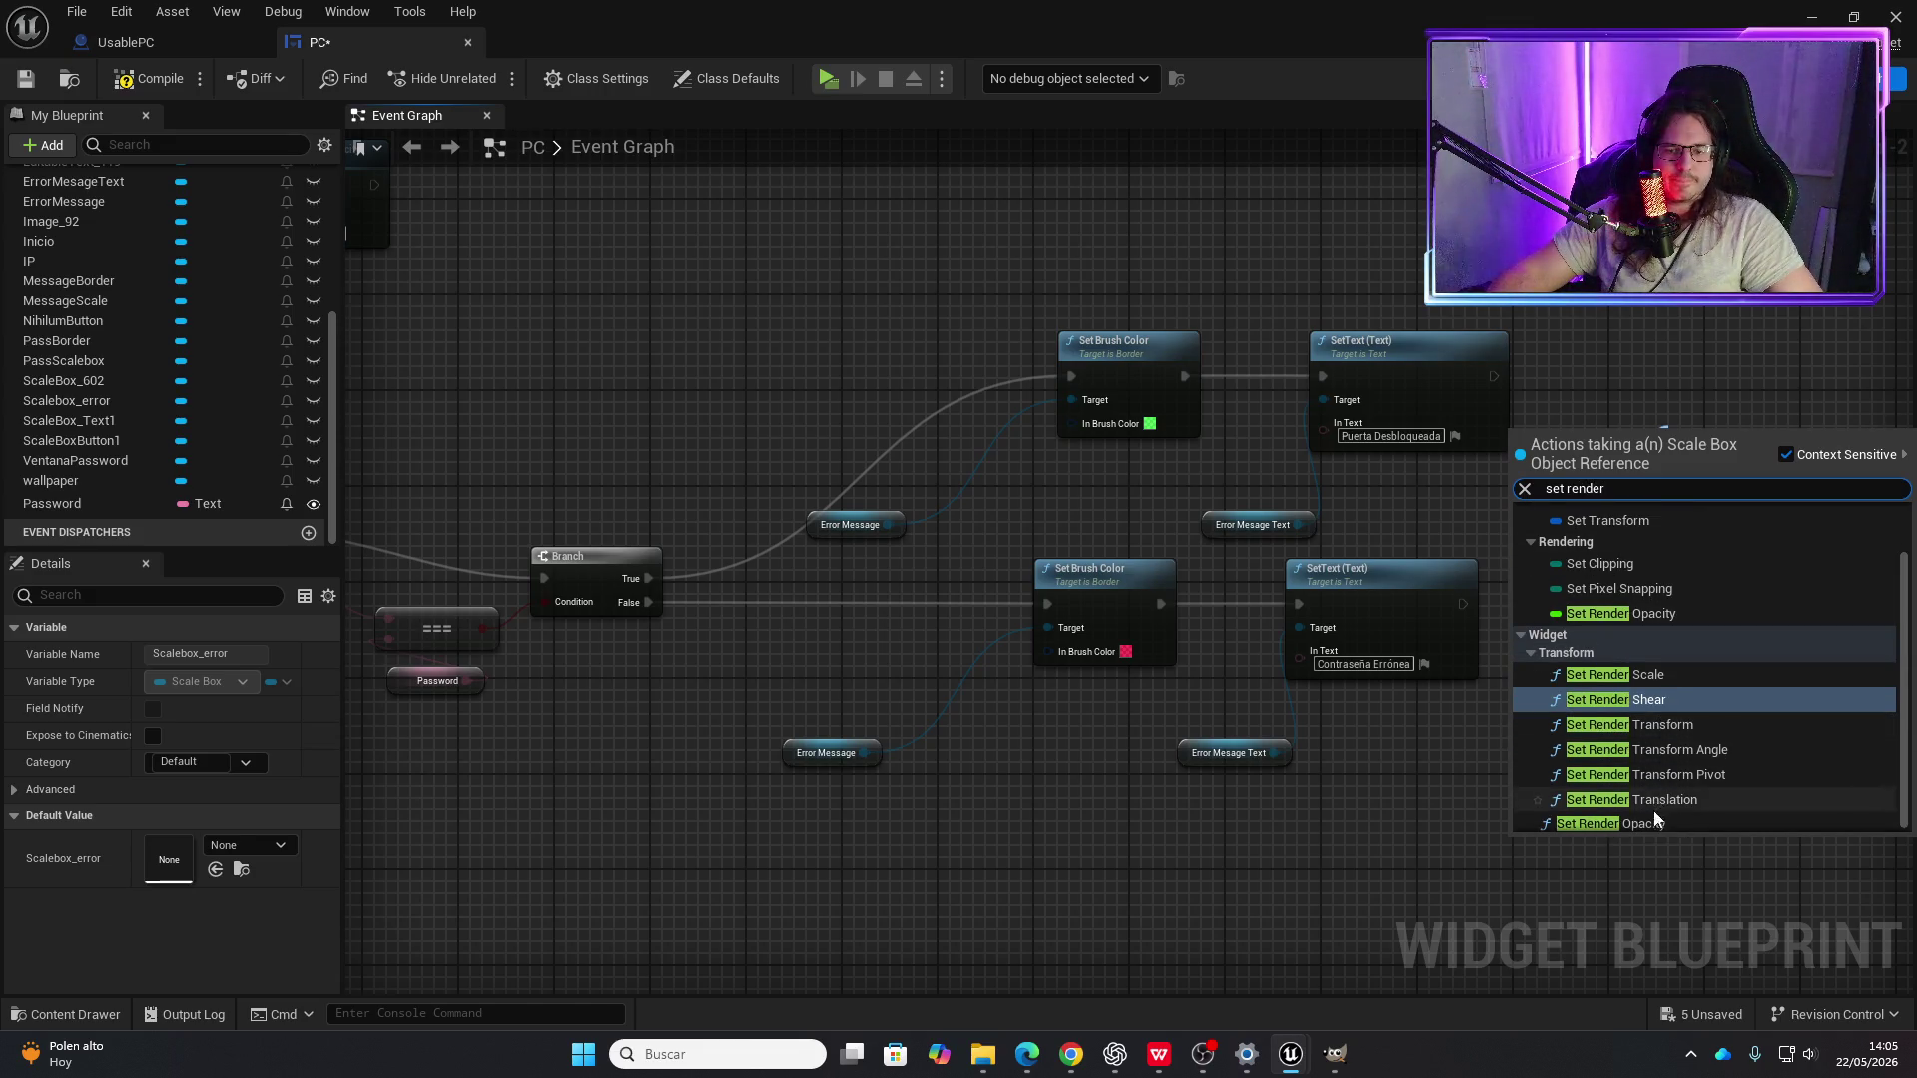
click(1612, 824)
click(1747, 521)
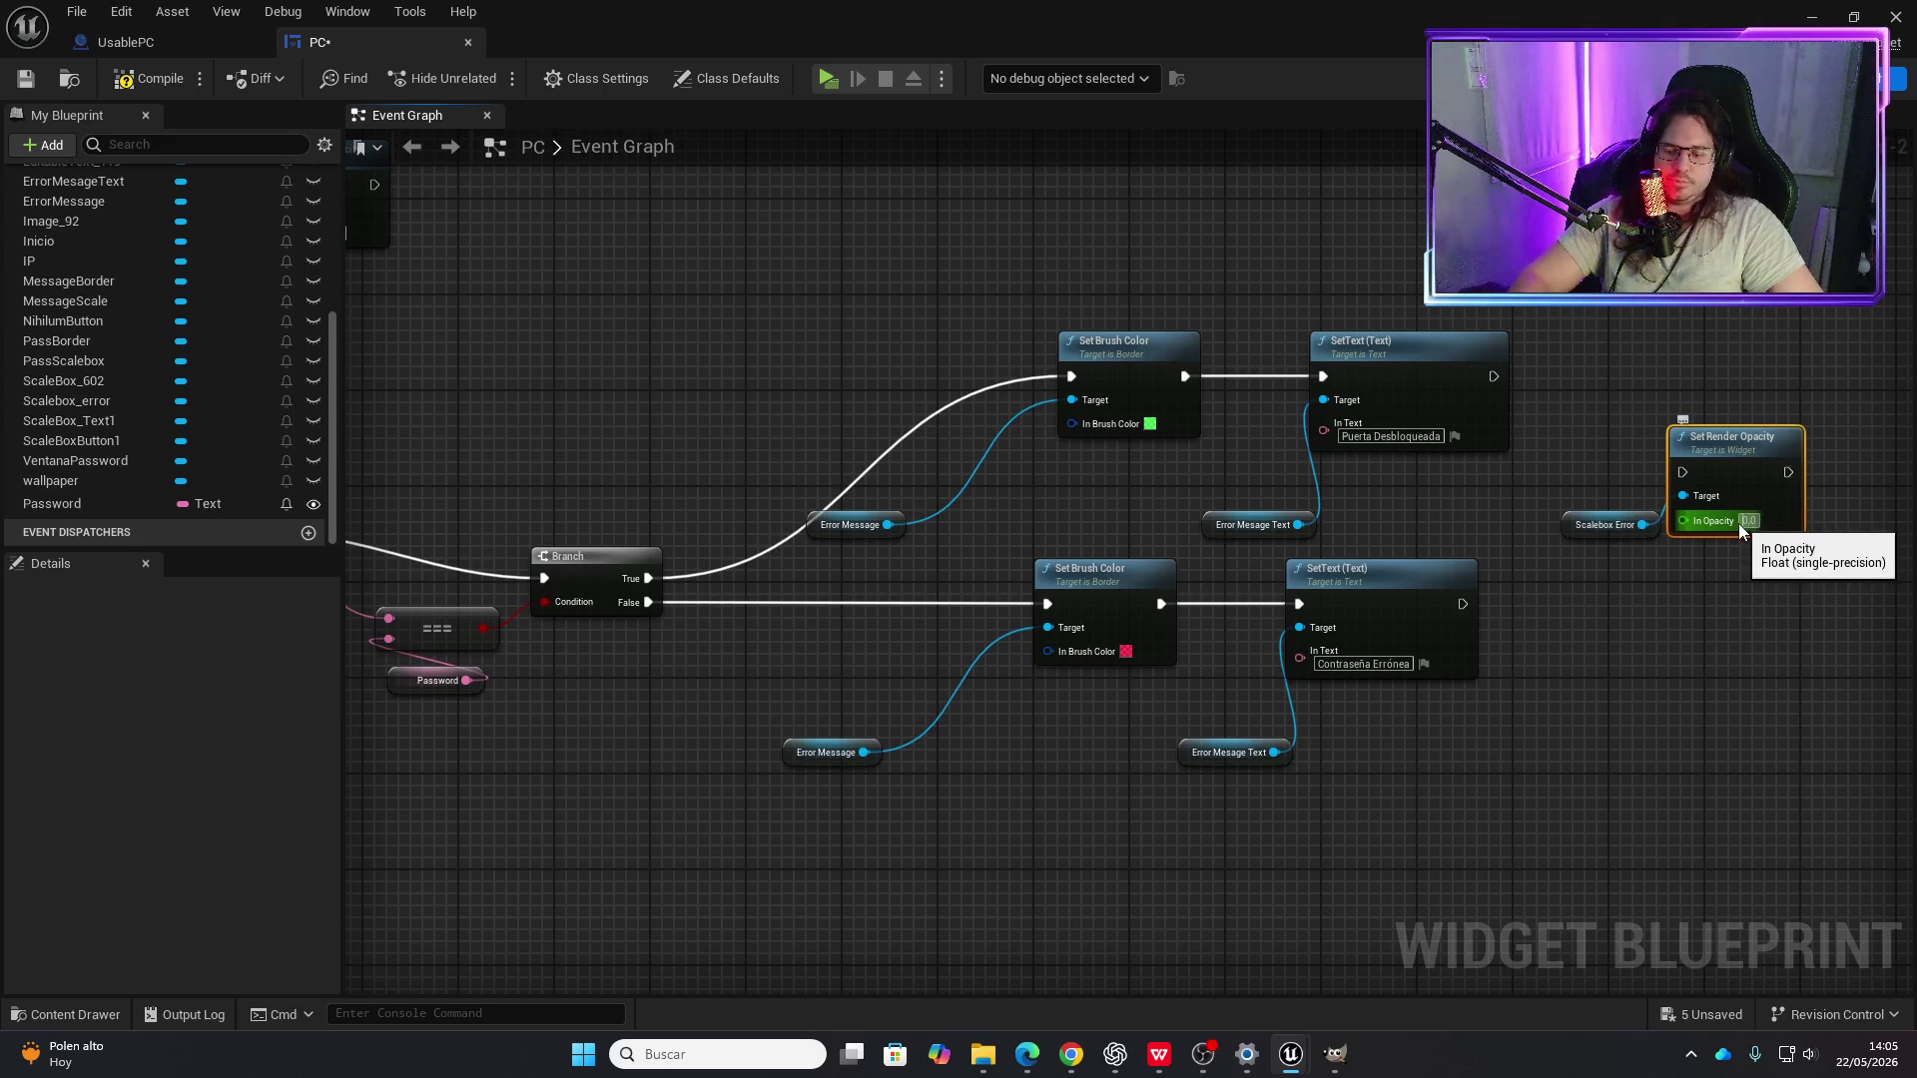
text(1)
key(Return)
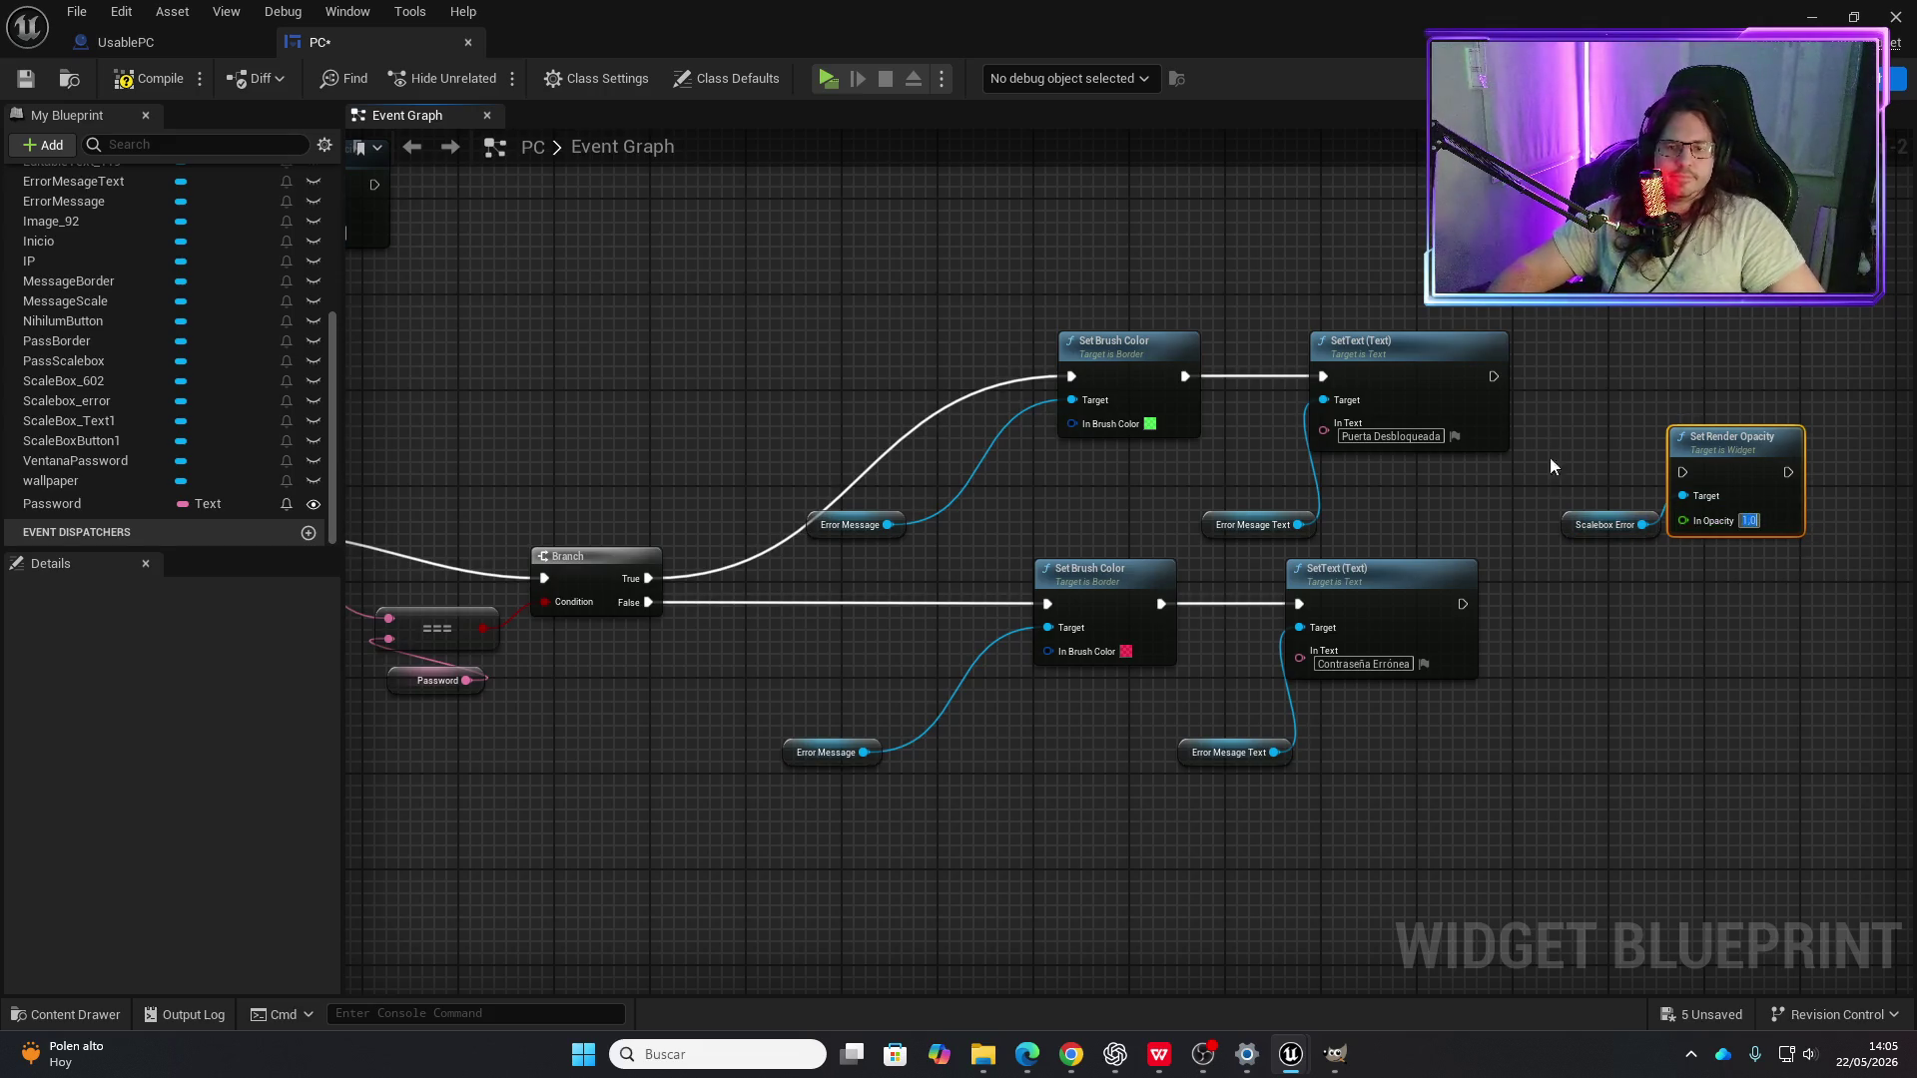
Step: Chain both password SetText outputs into the opacity node and launch a preview
drag(1493, 375, 1681, 473)
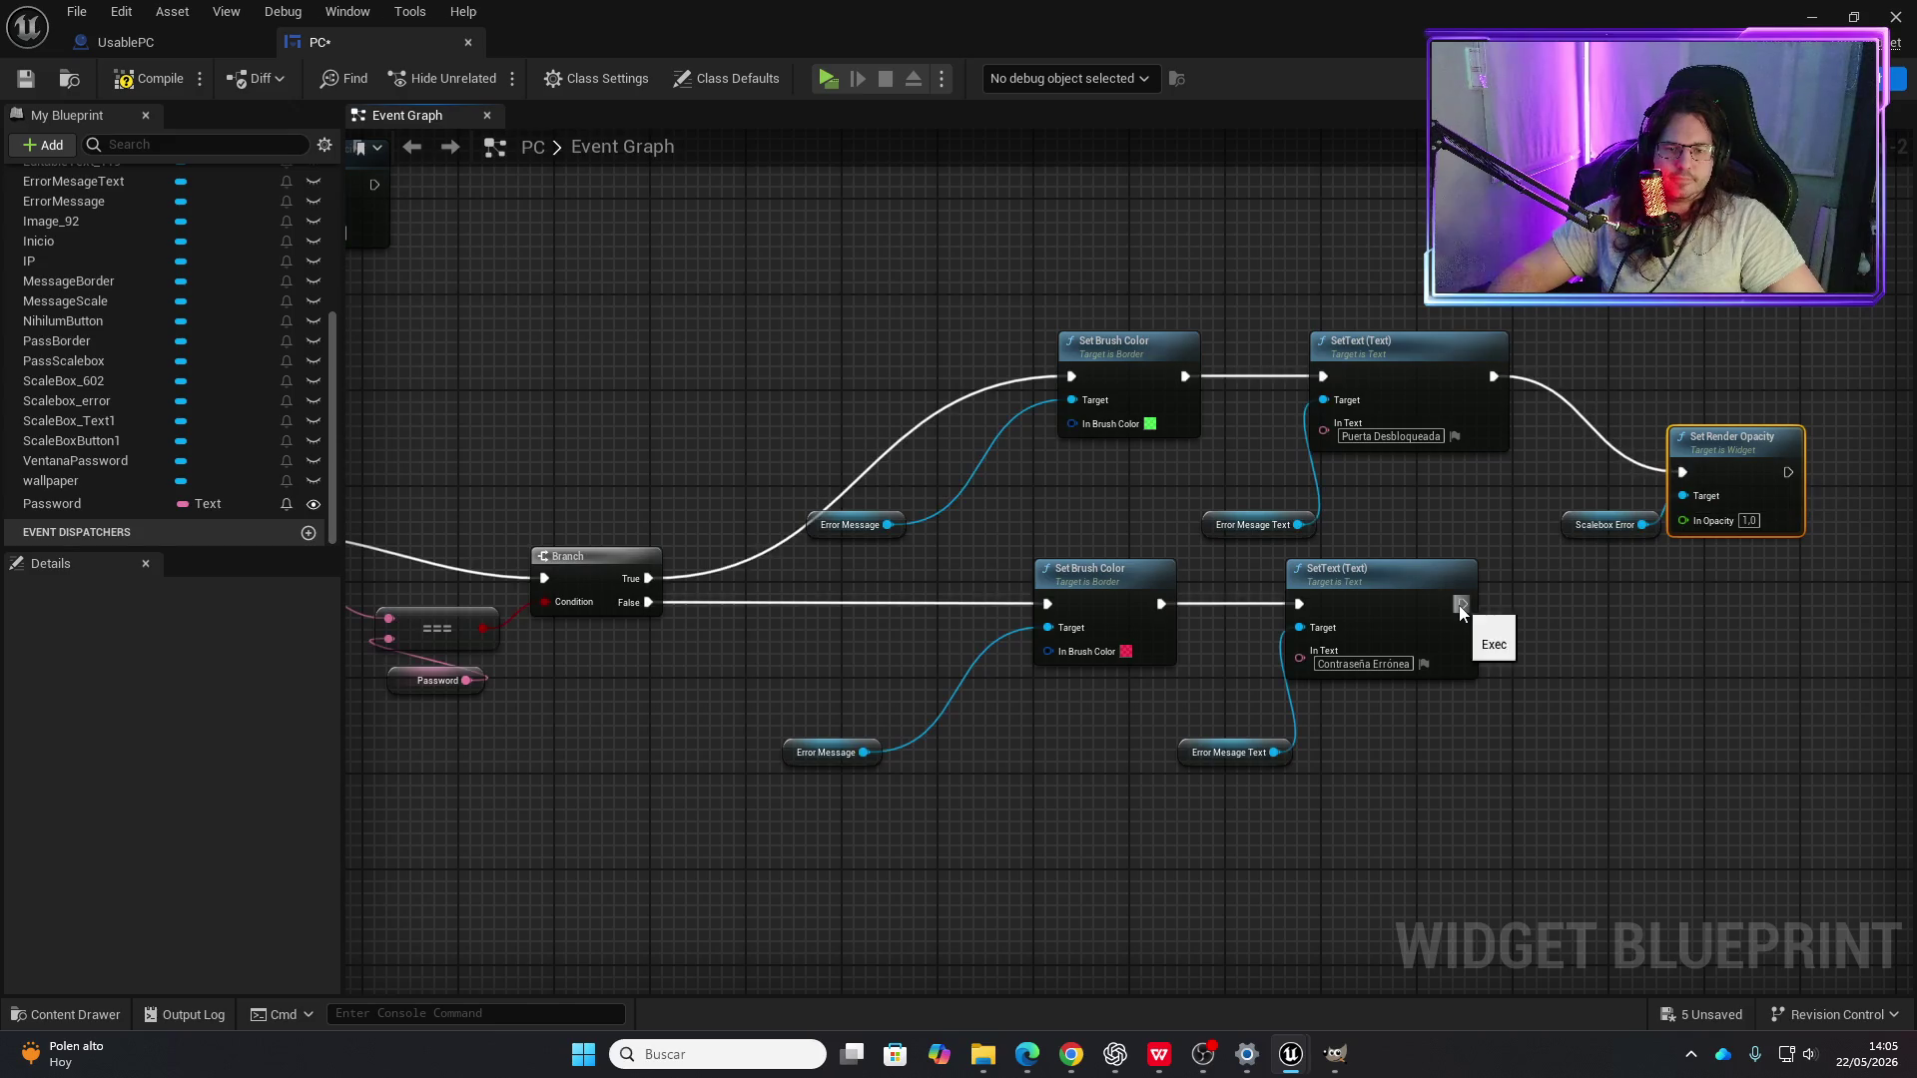
drag(1462, 603, 1681, 475)
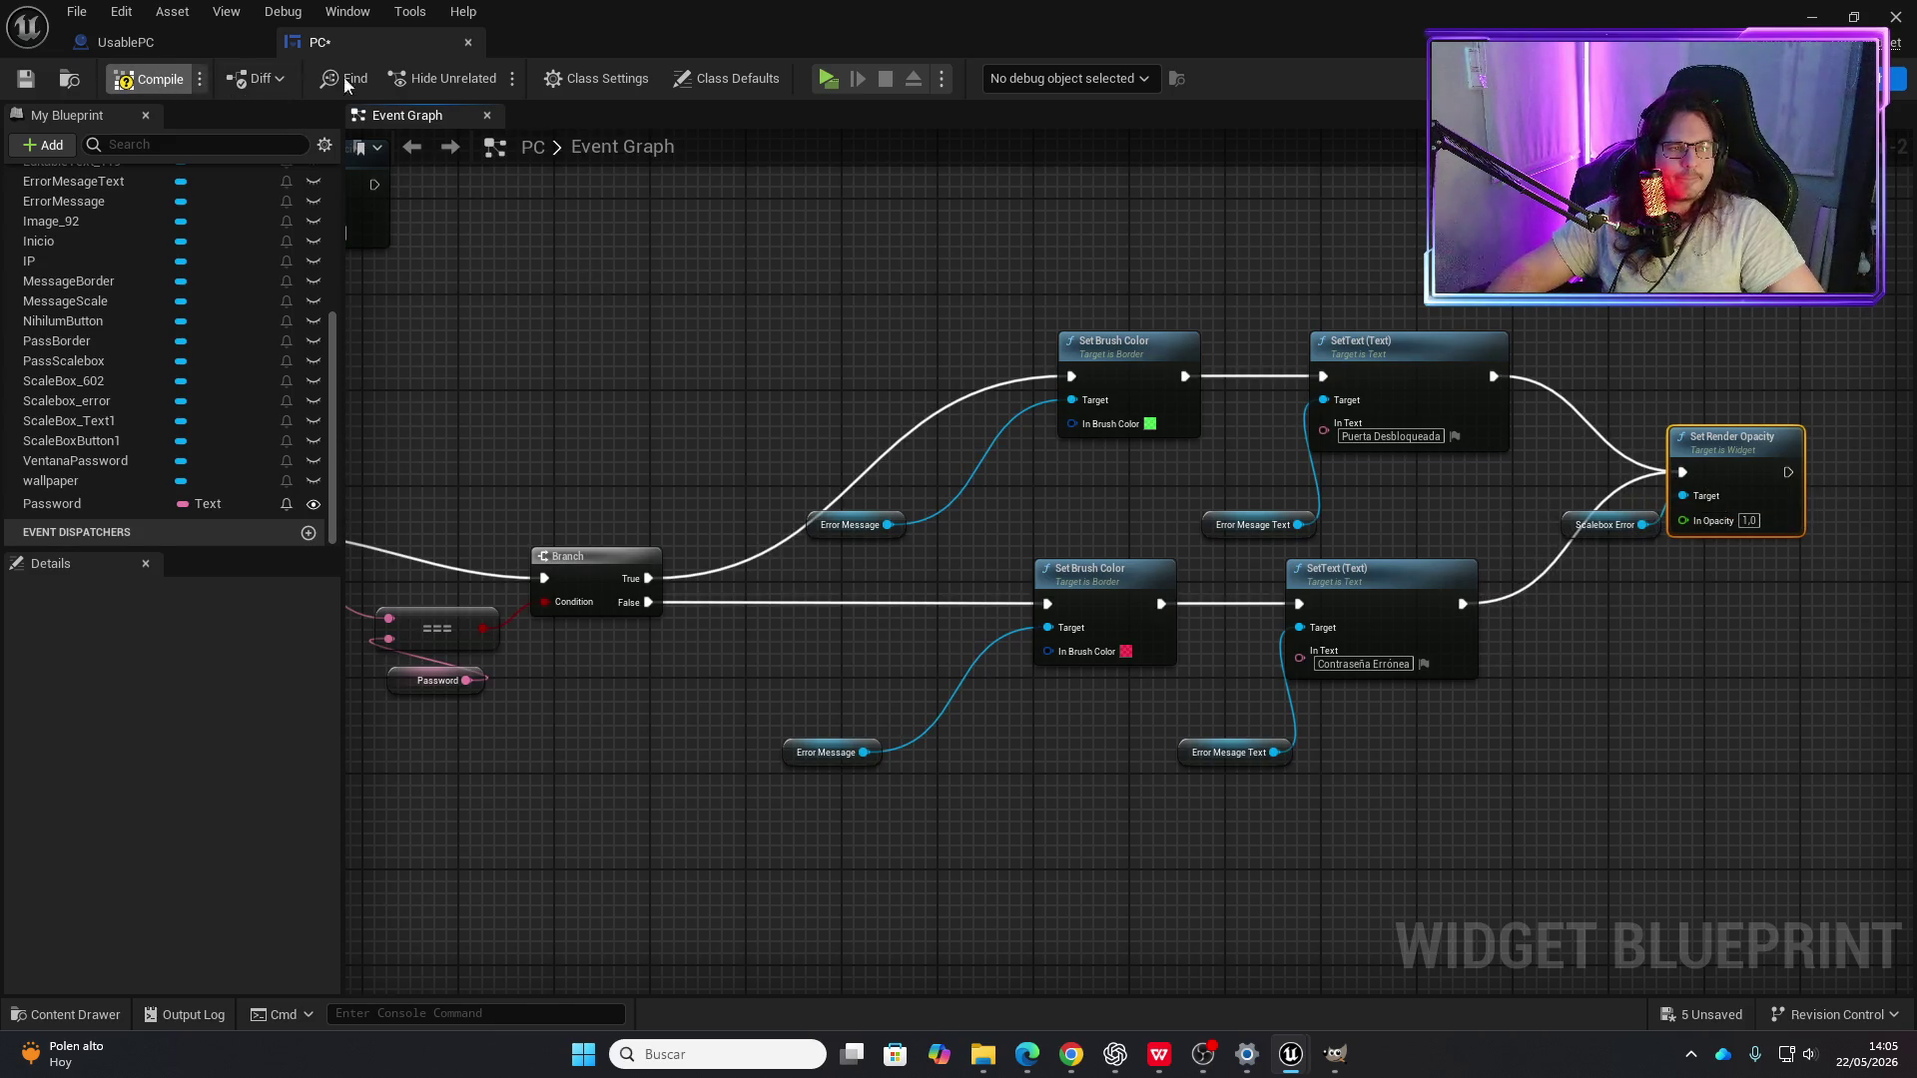
click(830, 80)
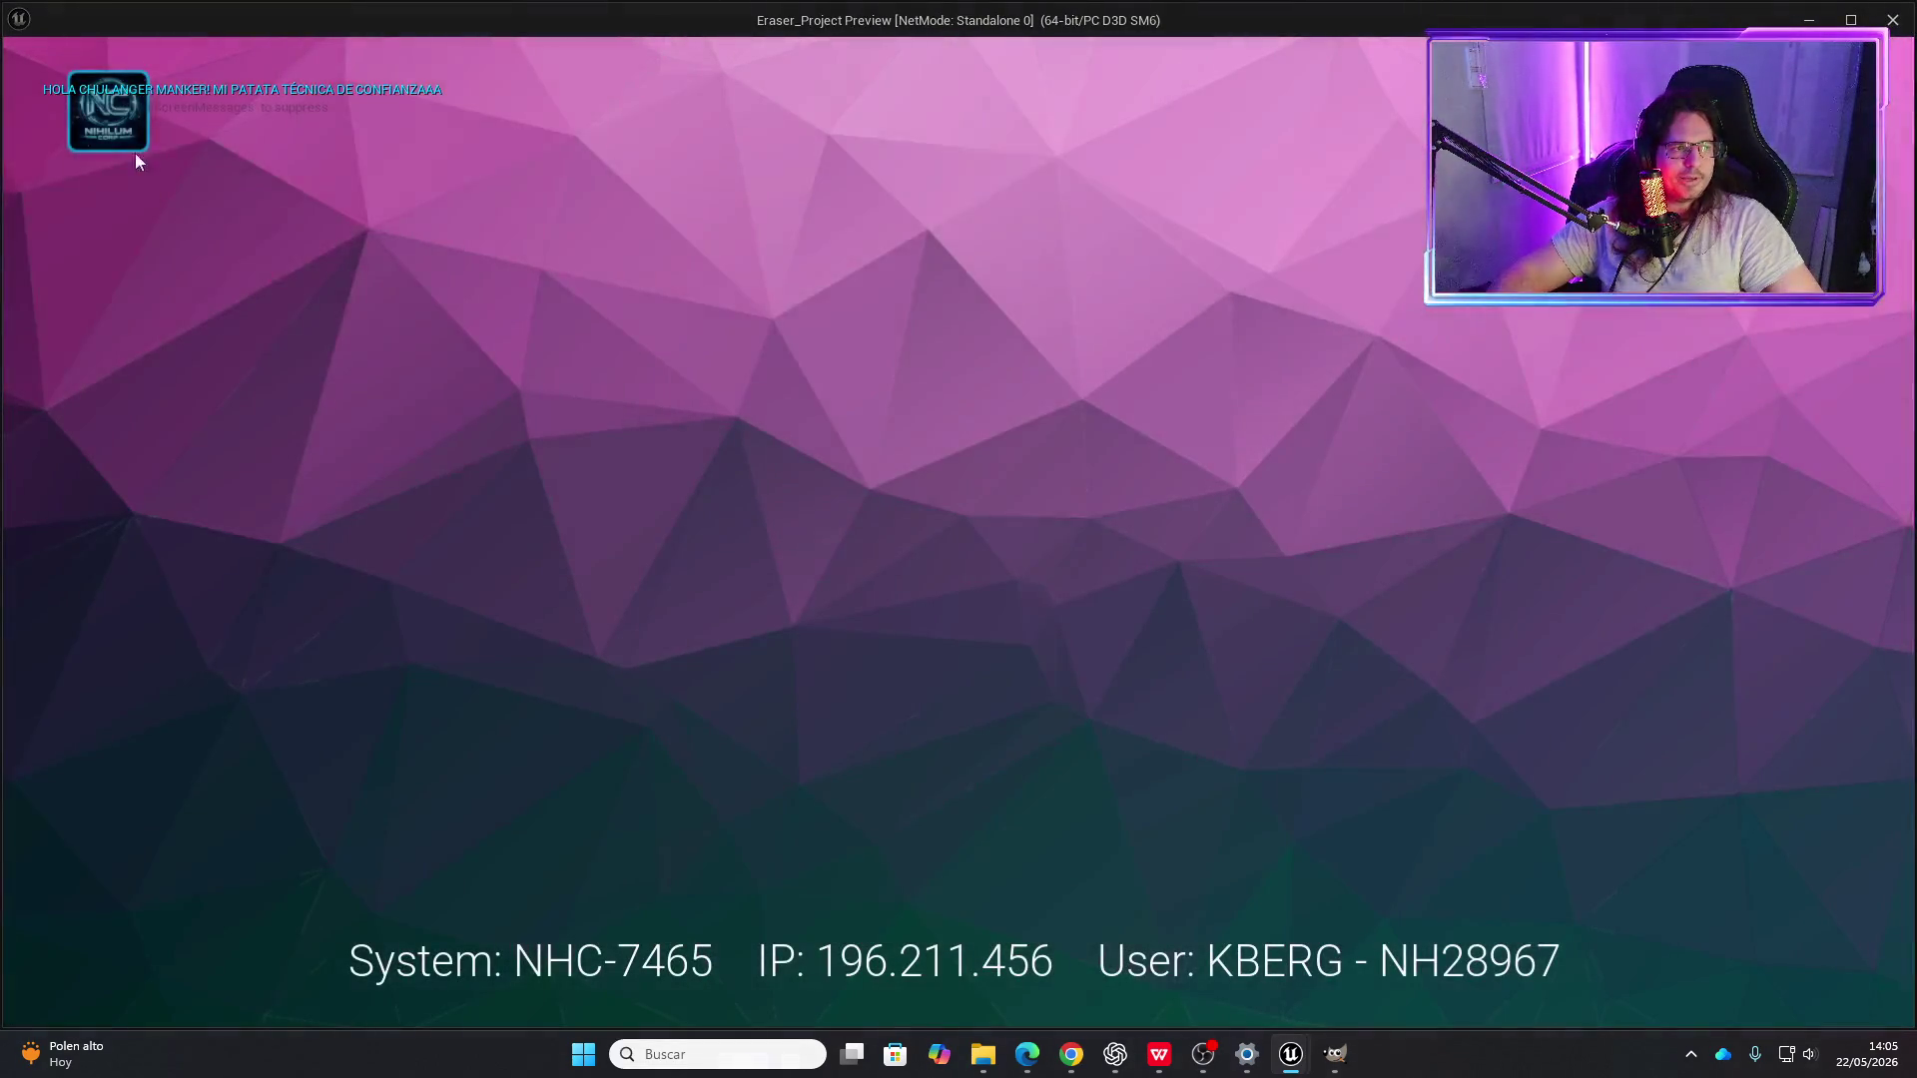
Step: Check the Nihilum logo reveal, then wire Pass Scalebox into the opacity target and compile
click(109, 111)
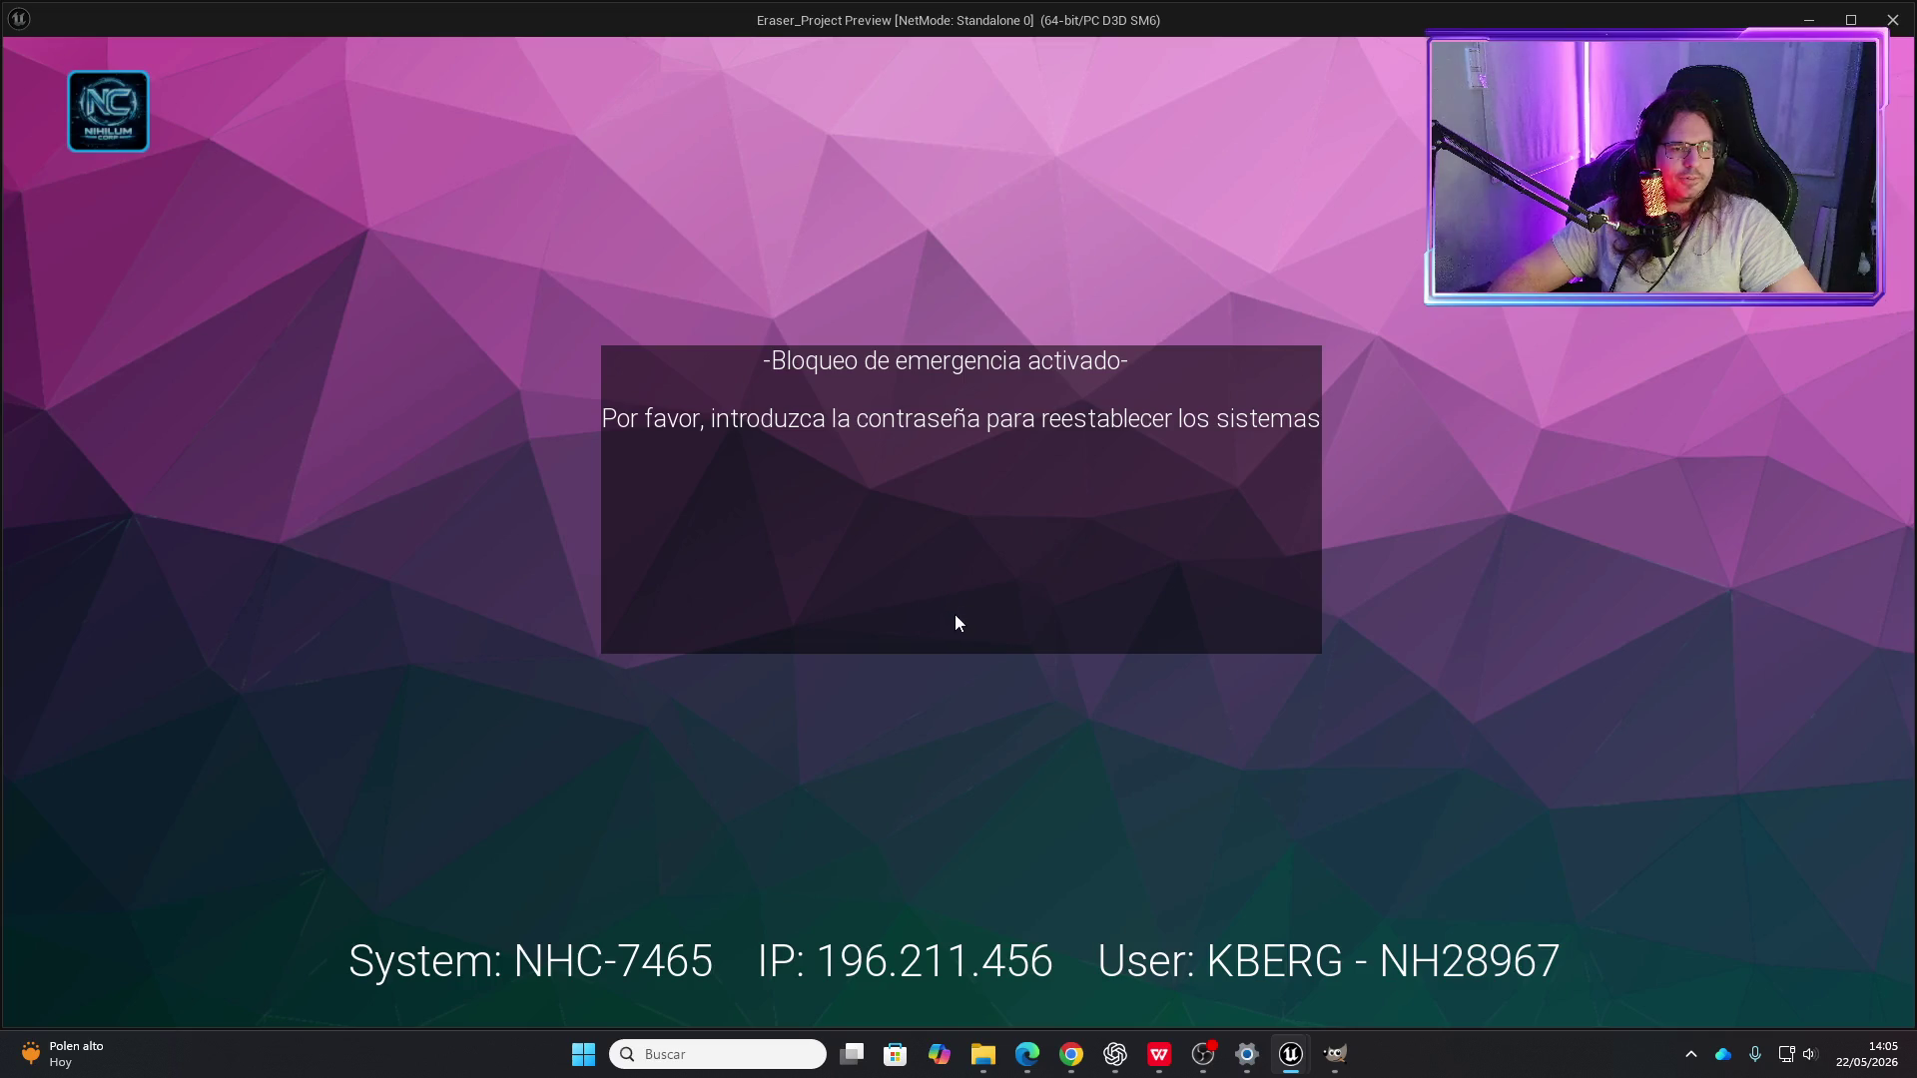
key(Escape)
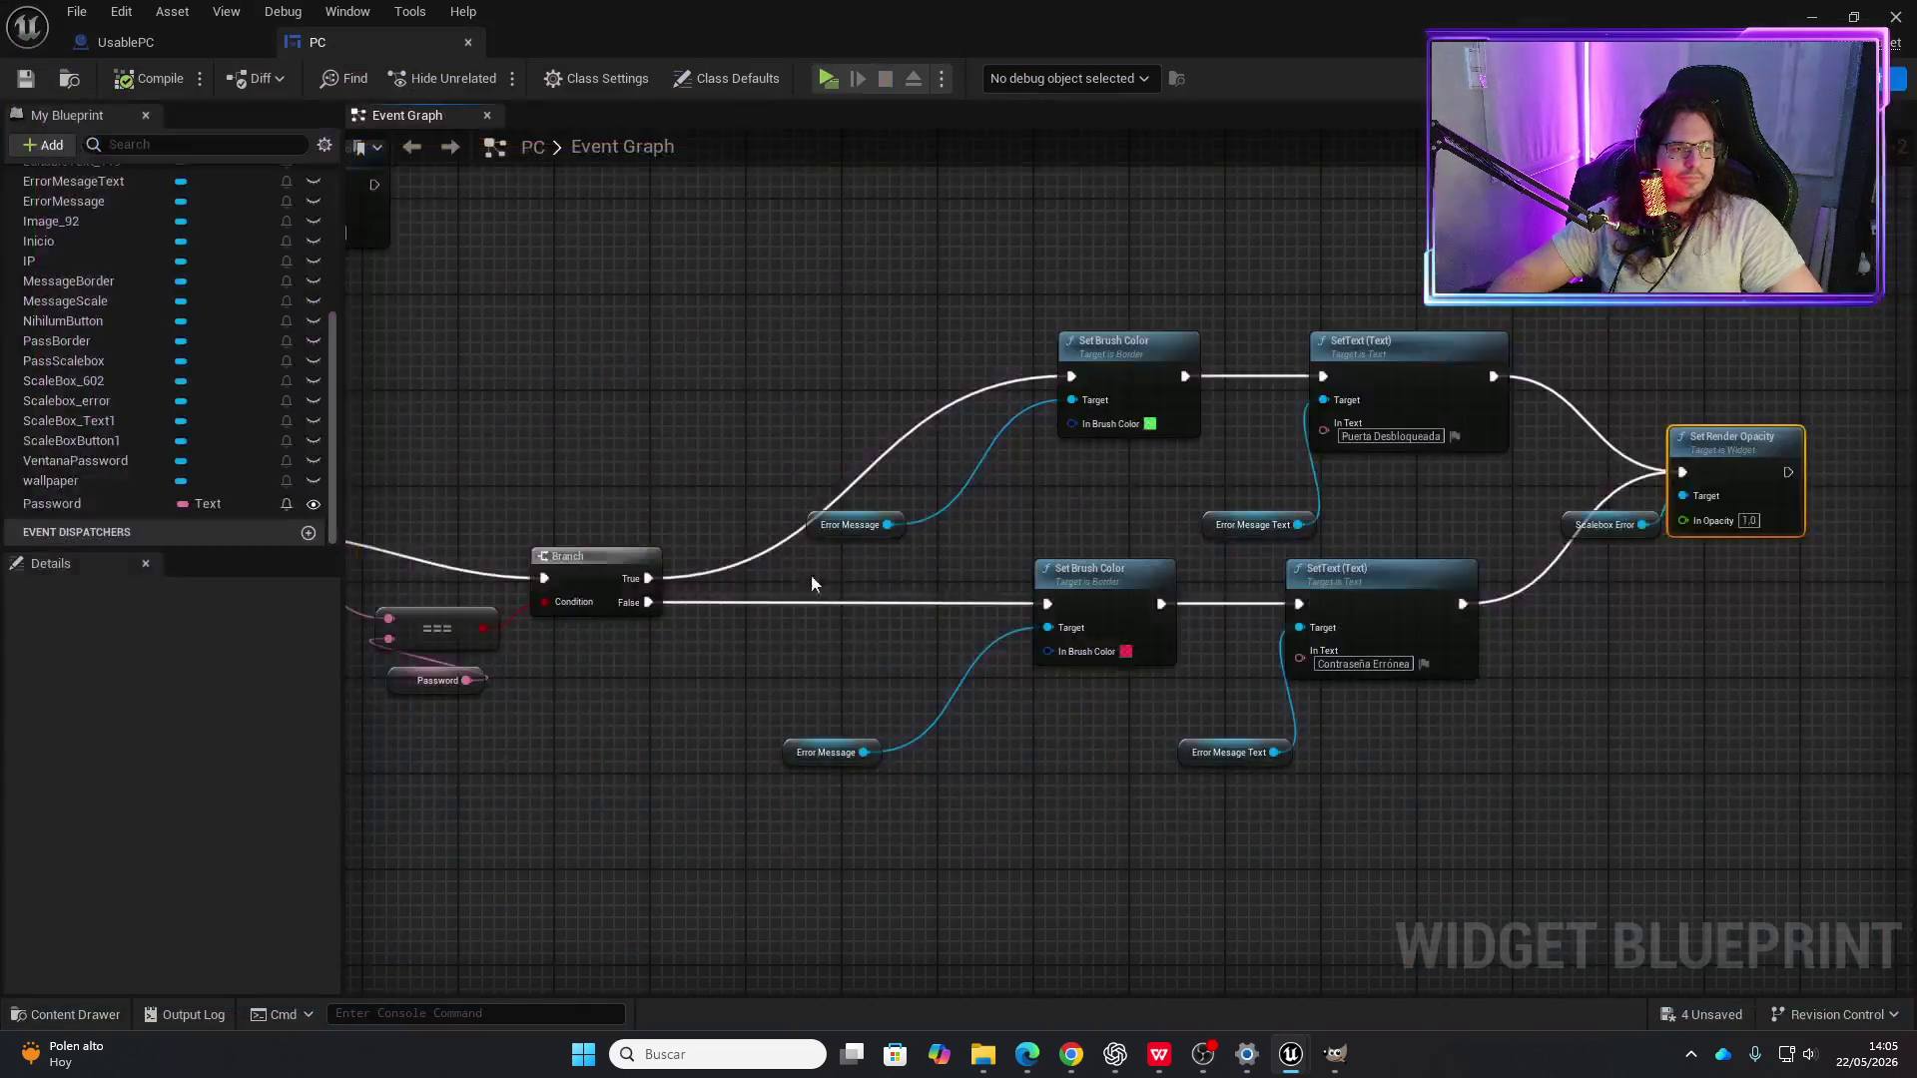
scroll(811, 575, up, 3)
drag(708, 390, 917, 289)
click(150, 77)
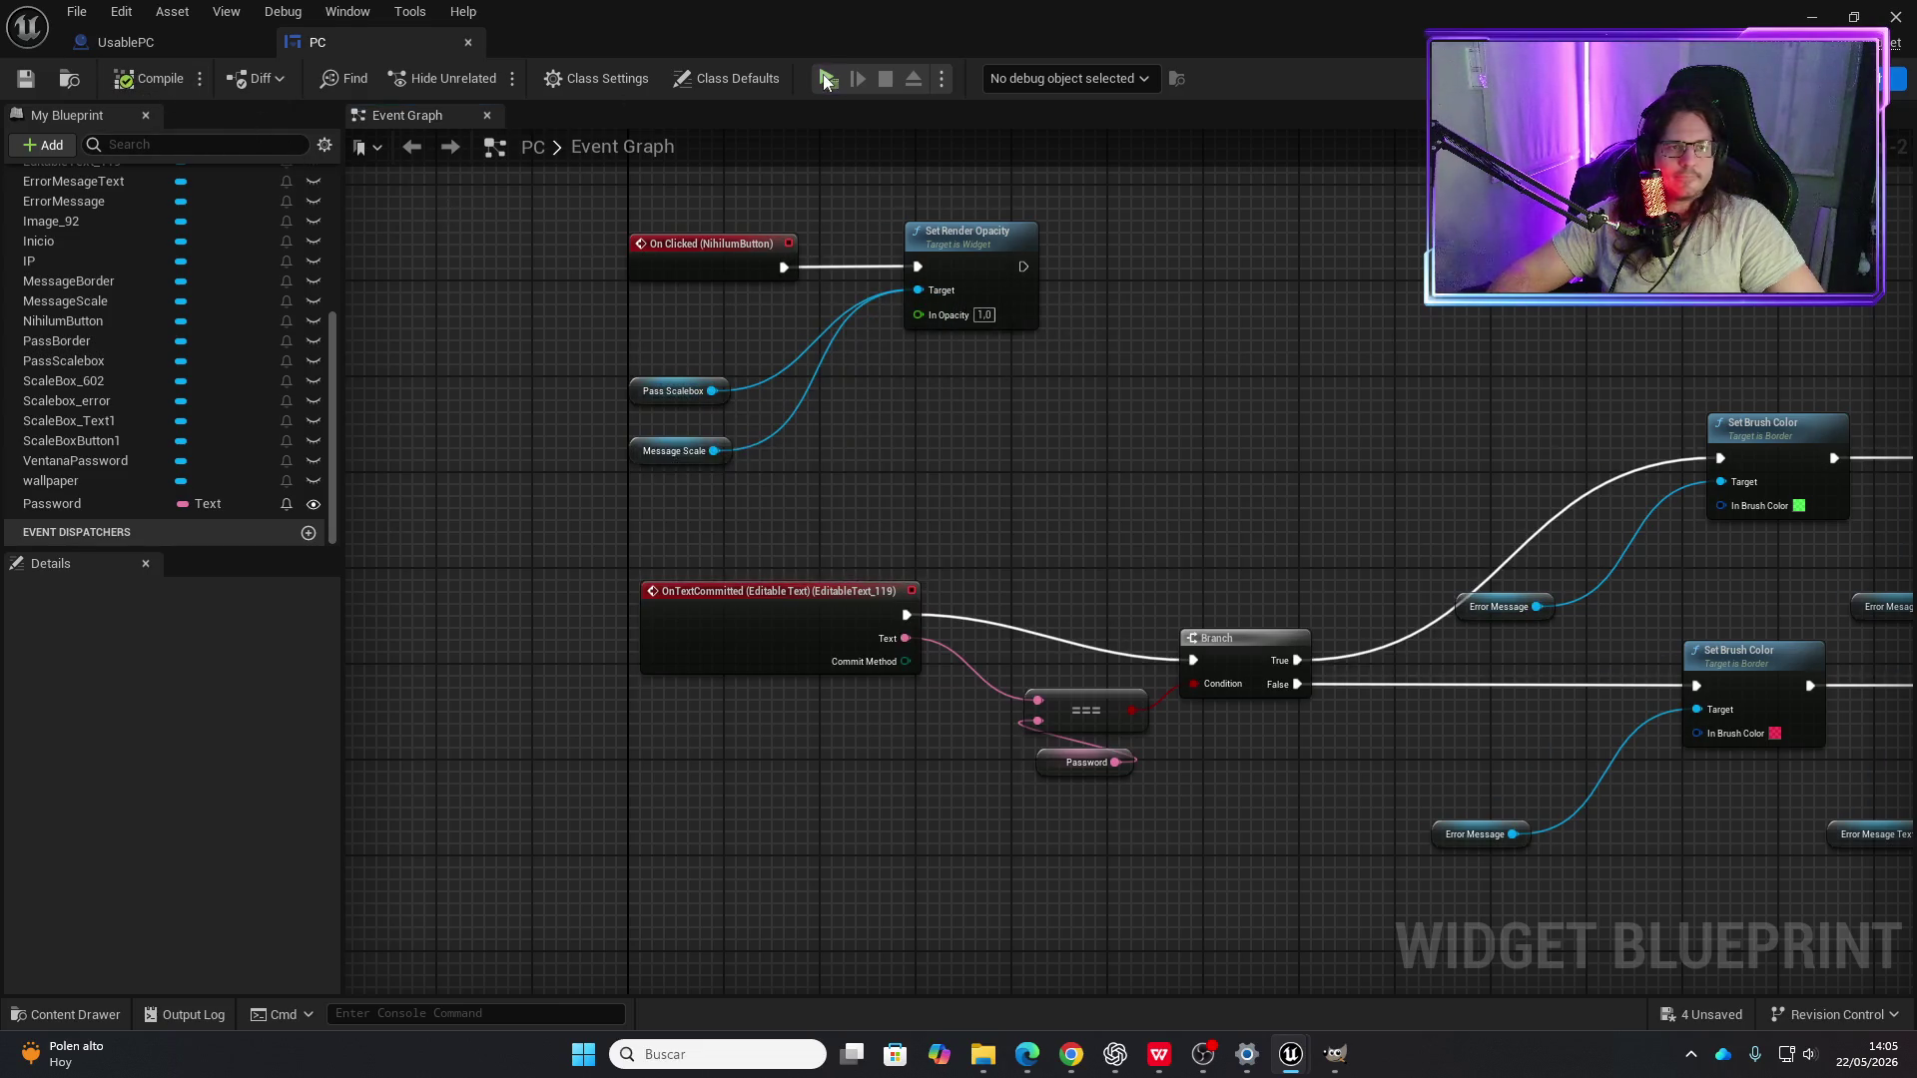
Step: Re-test the password field, move the Scalebox Error getter clear of wires, and save
click(827, 78)
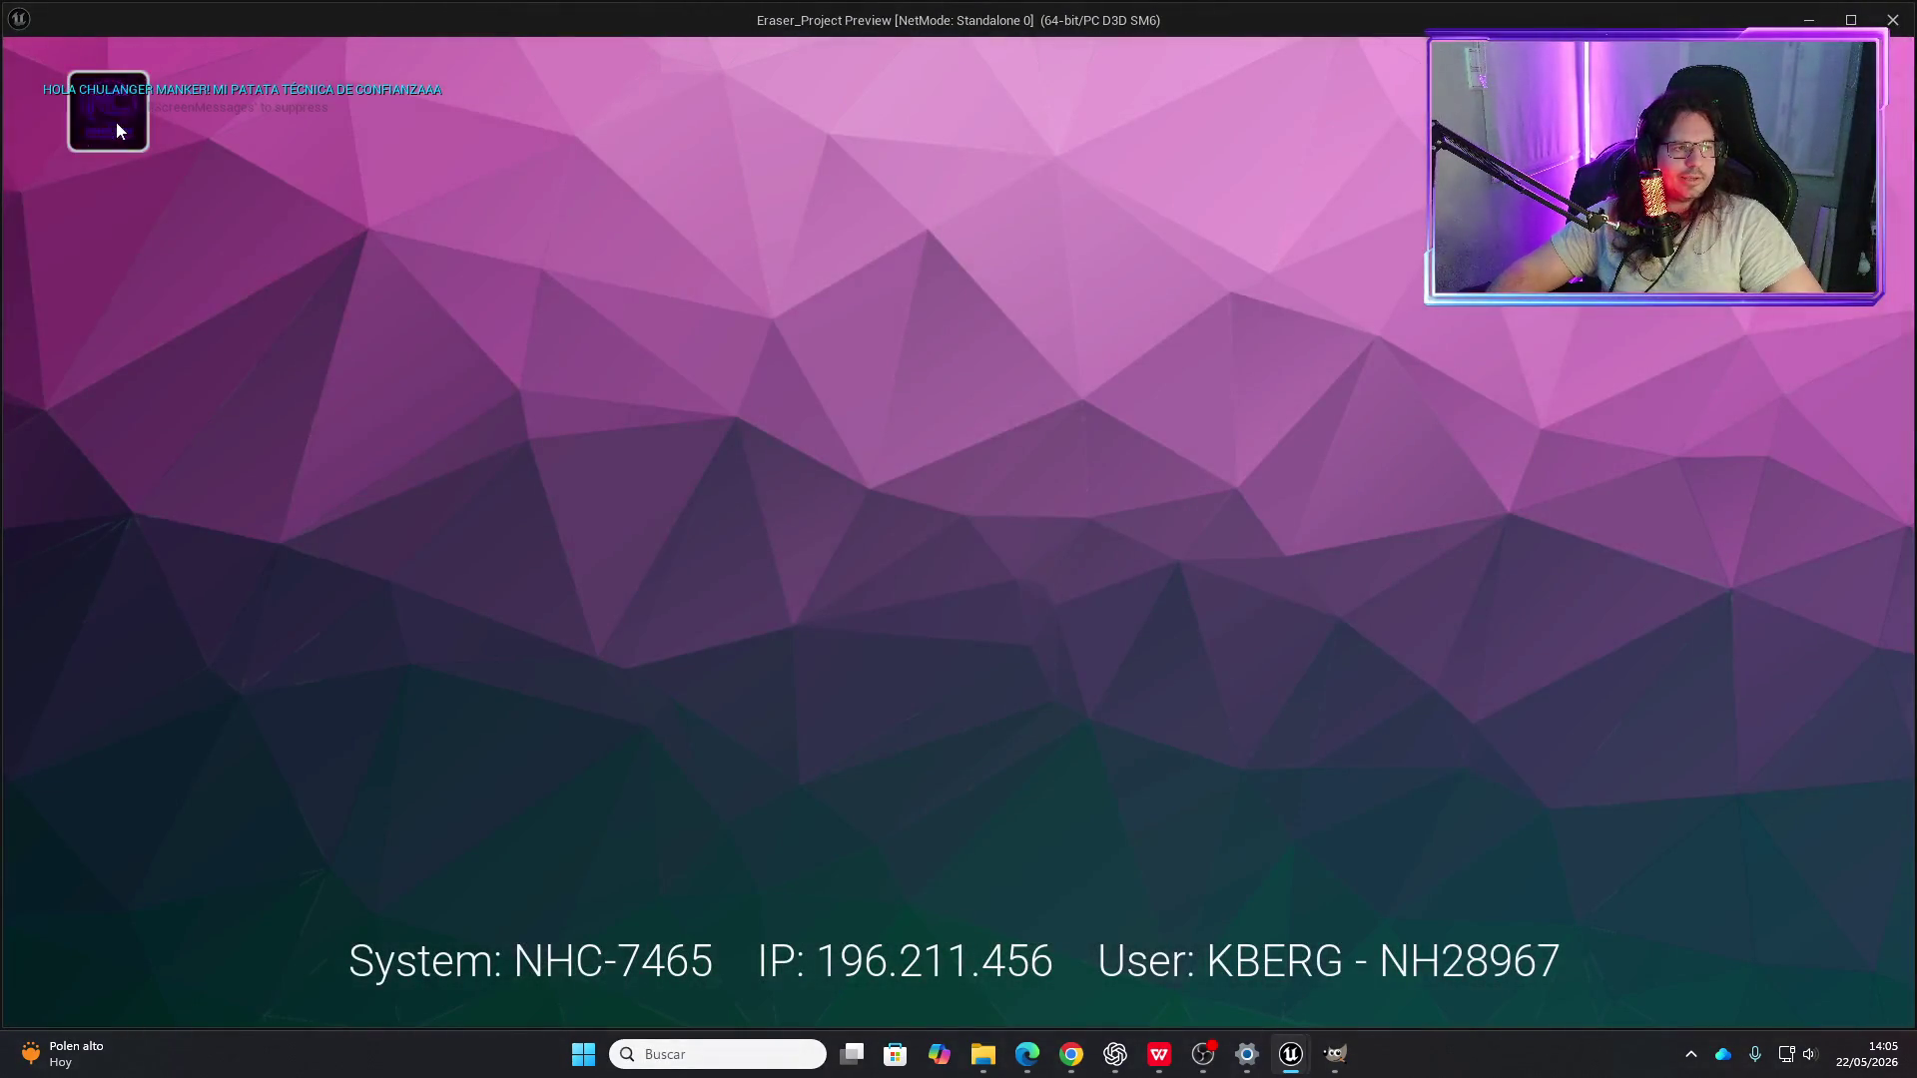
click(981, 575)
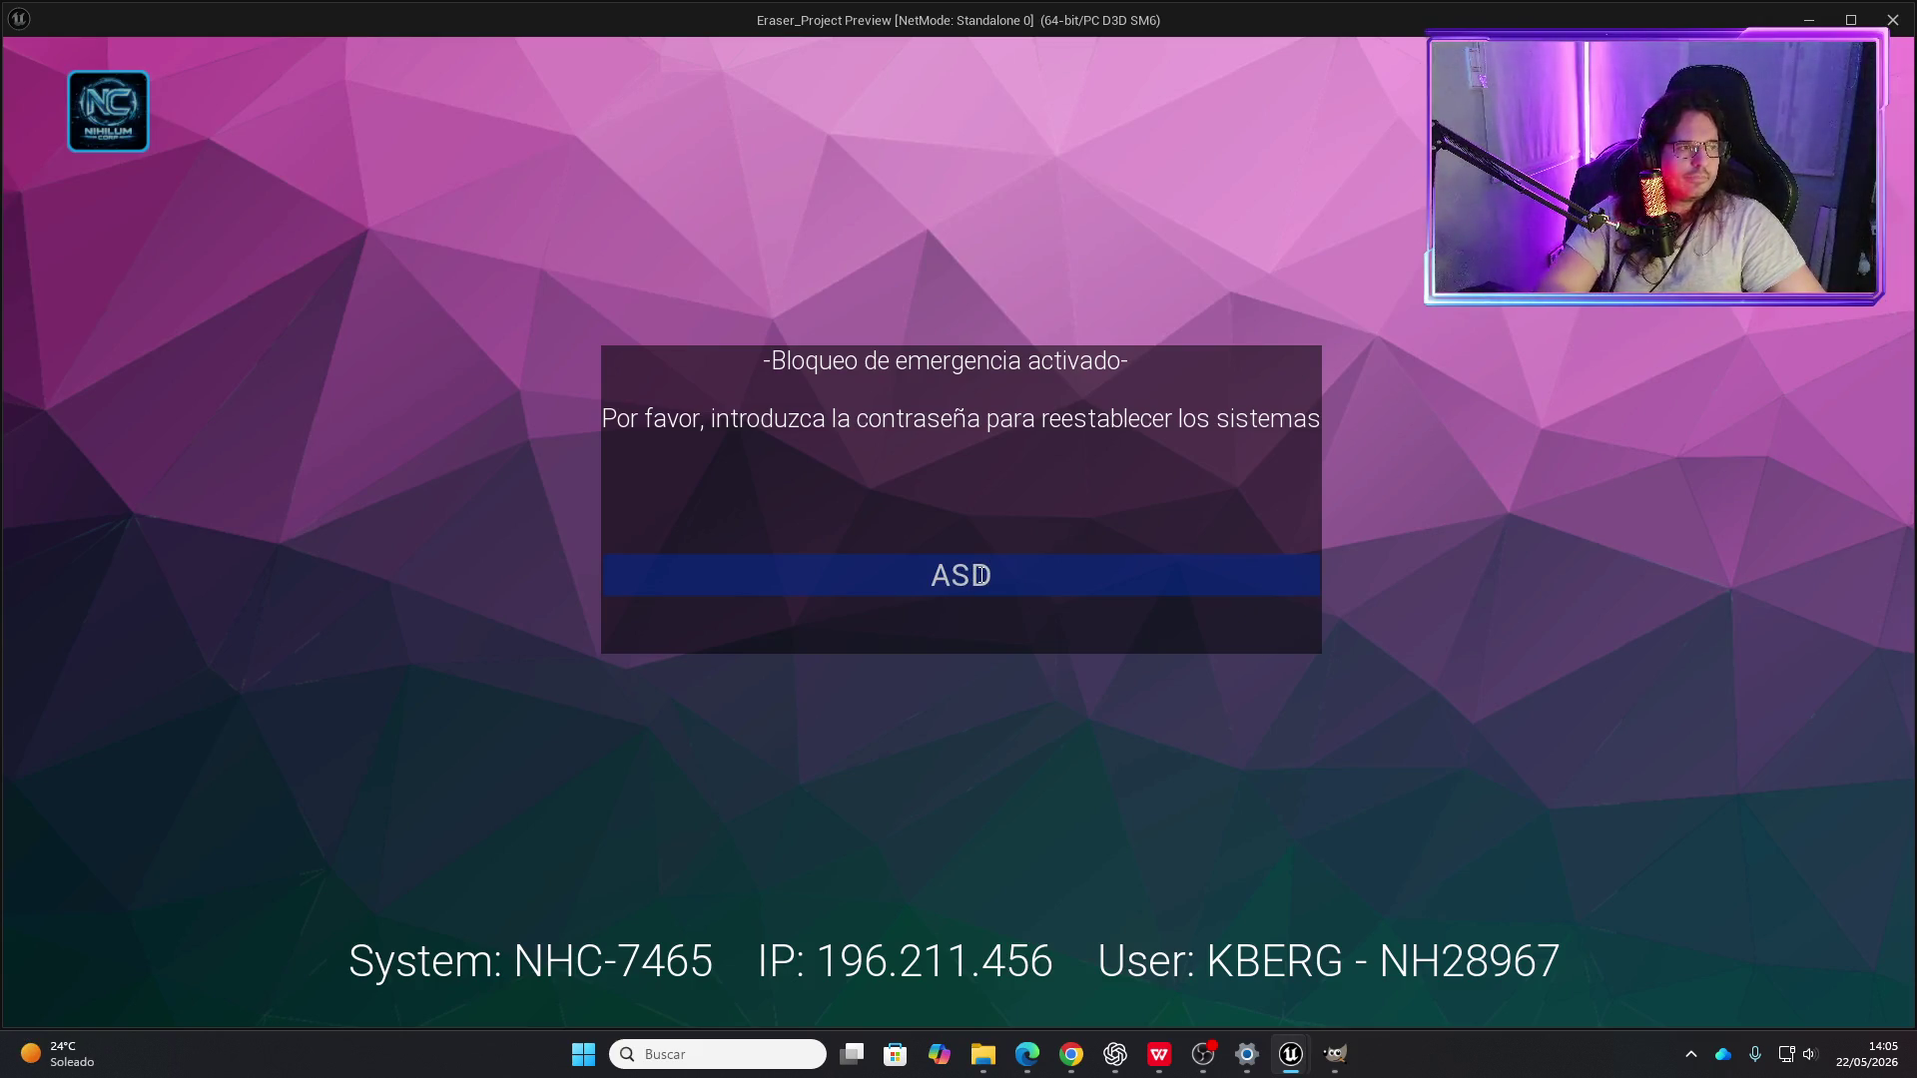
key(Escape)
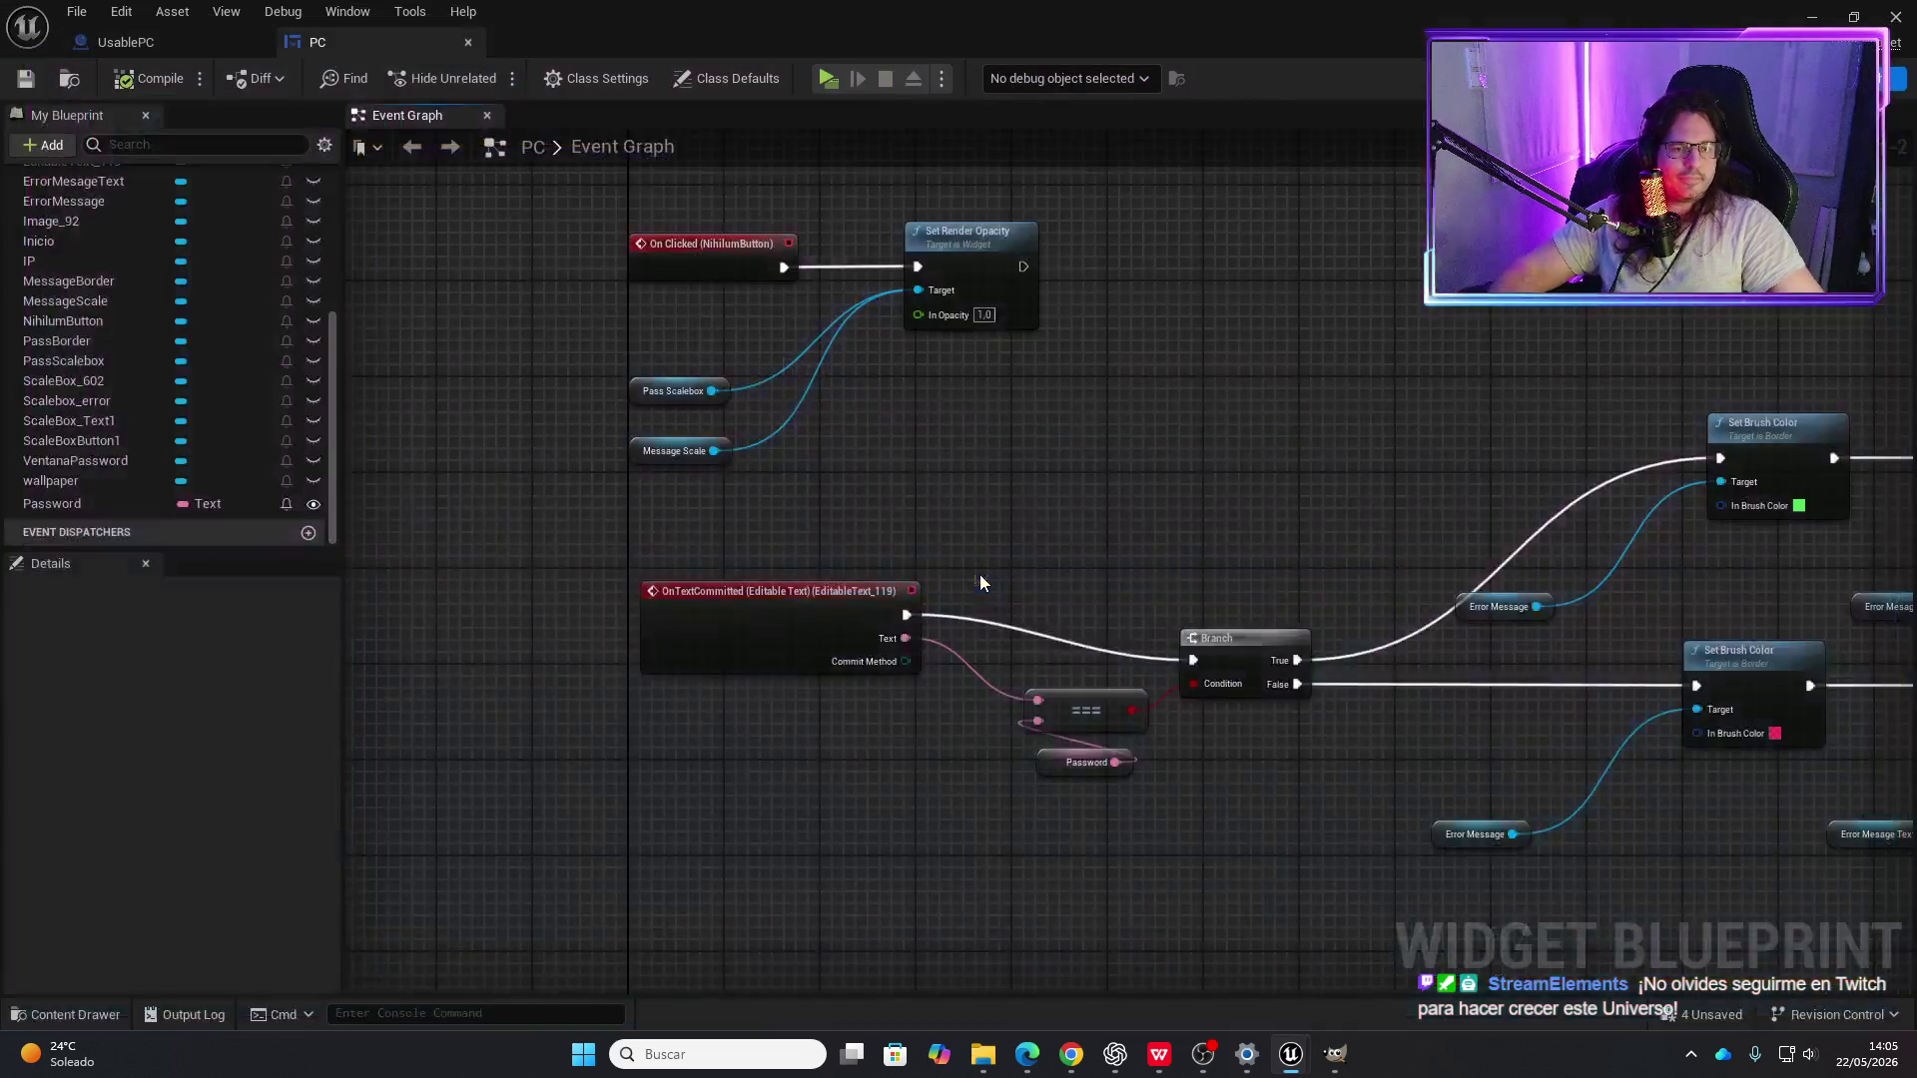
drag(1219, 826, 871, 736)
drag(1101, 650, 772, 616)
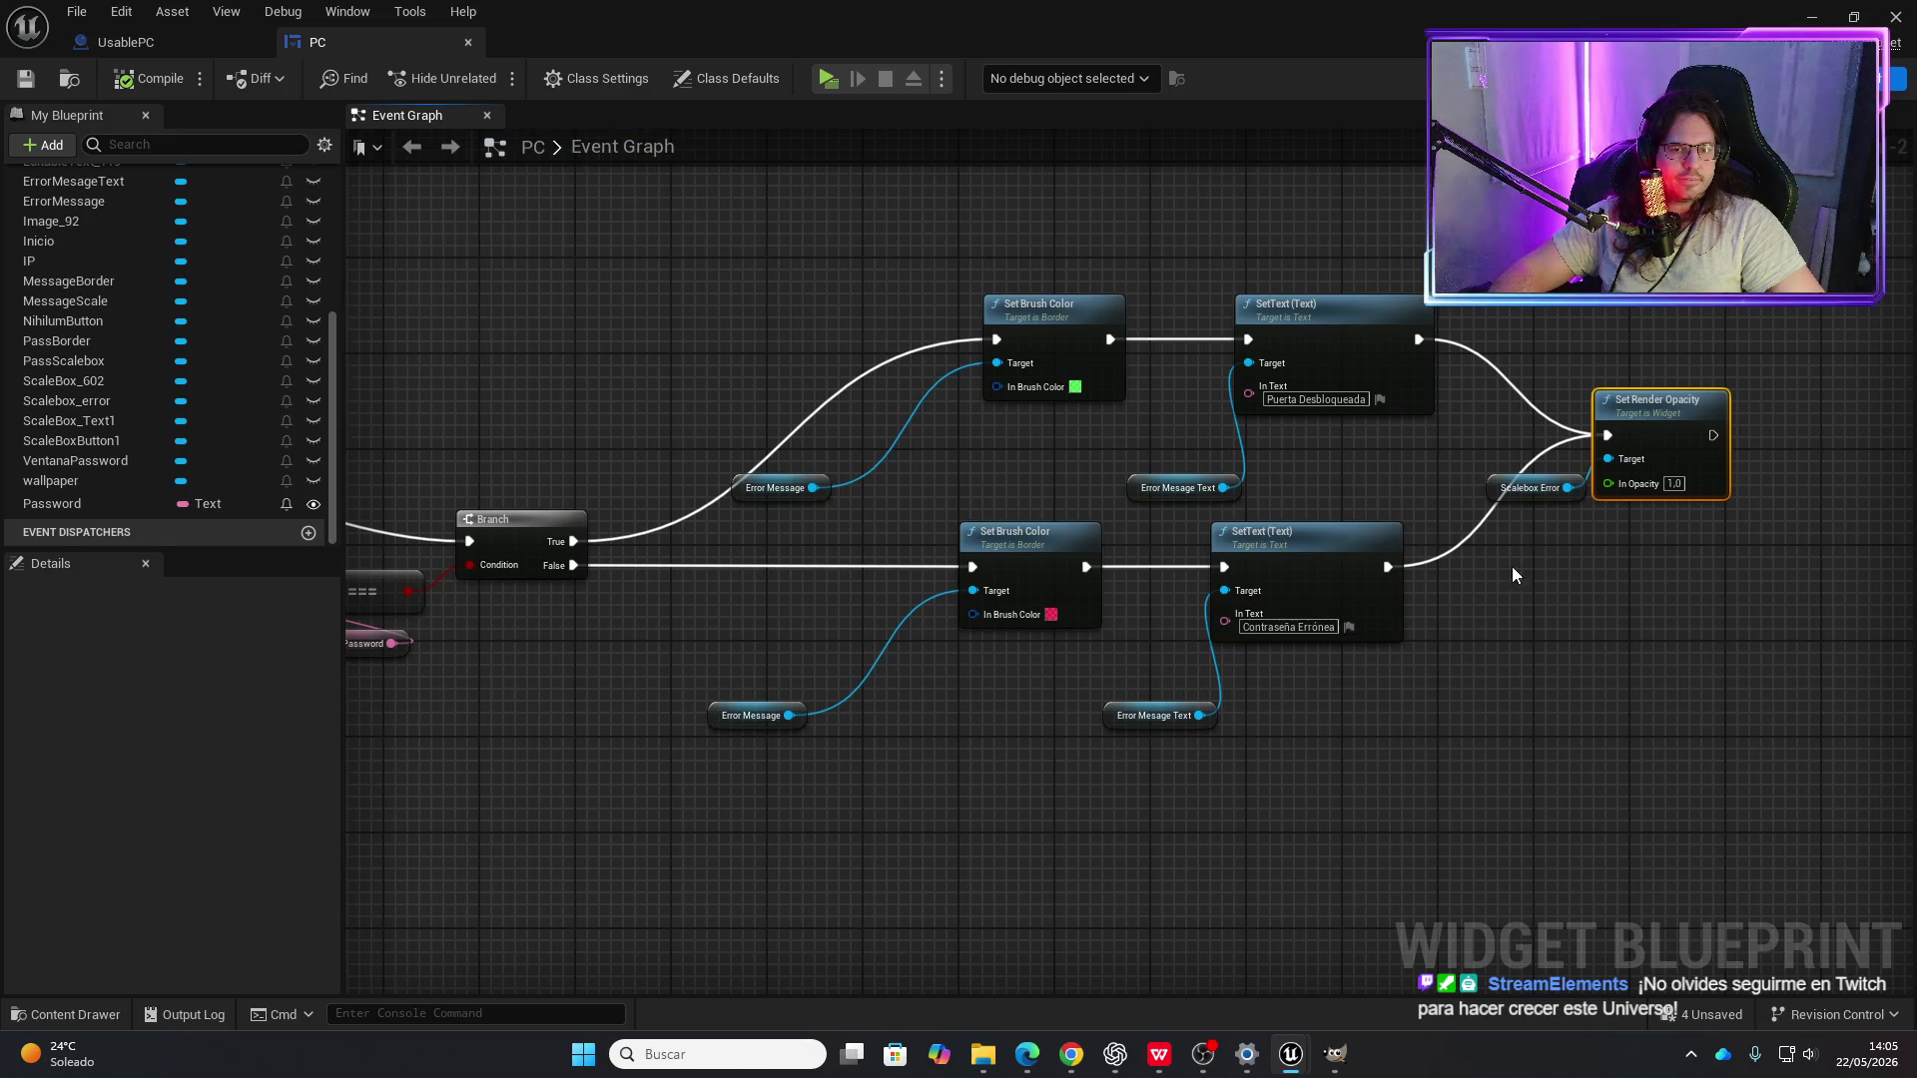
drag(1548, 494, 1554, 567)
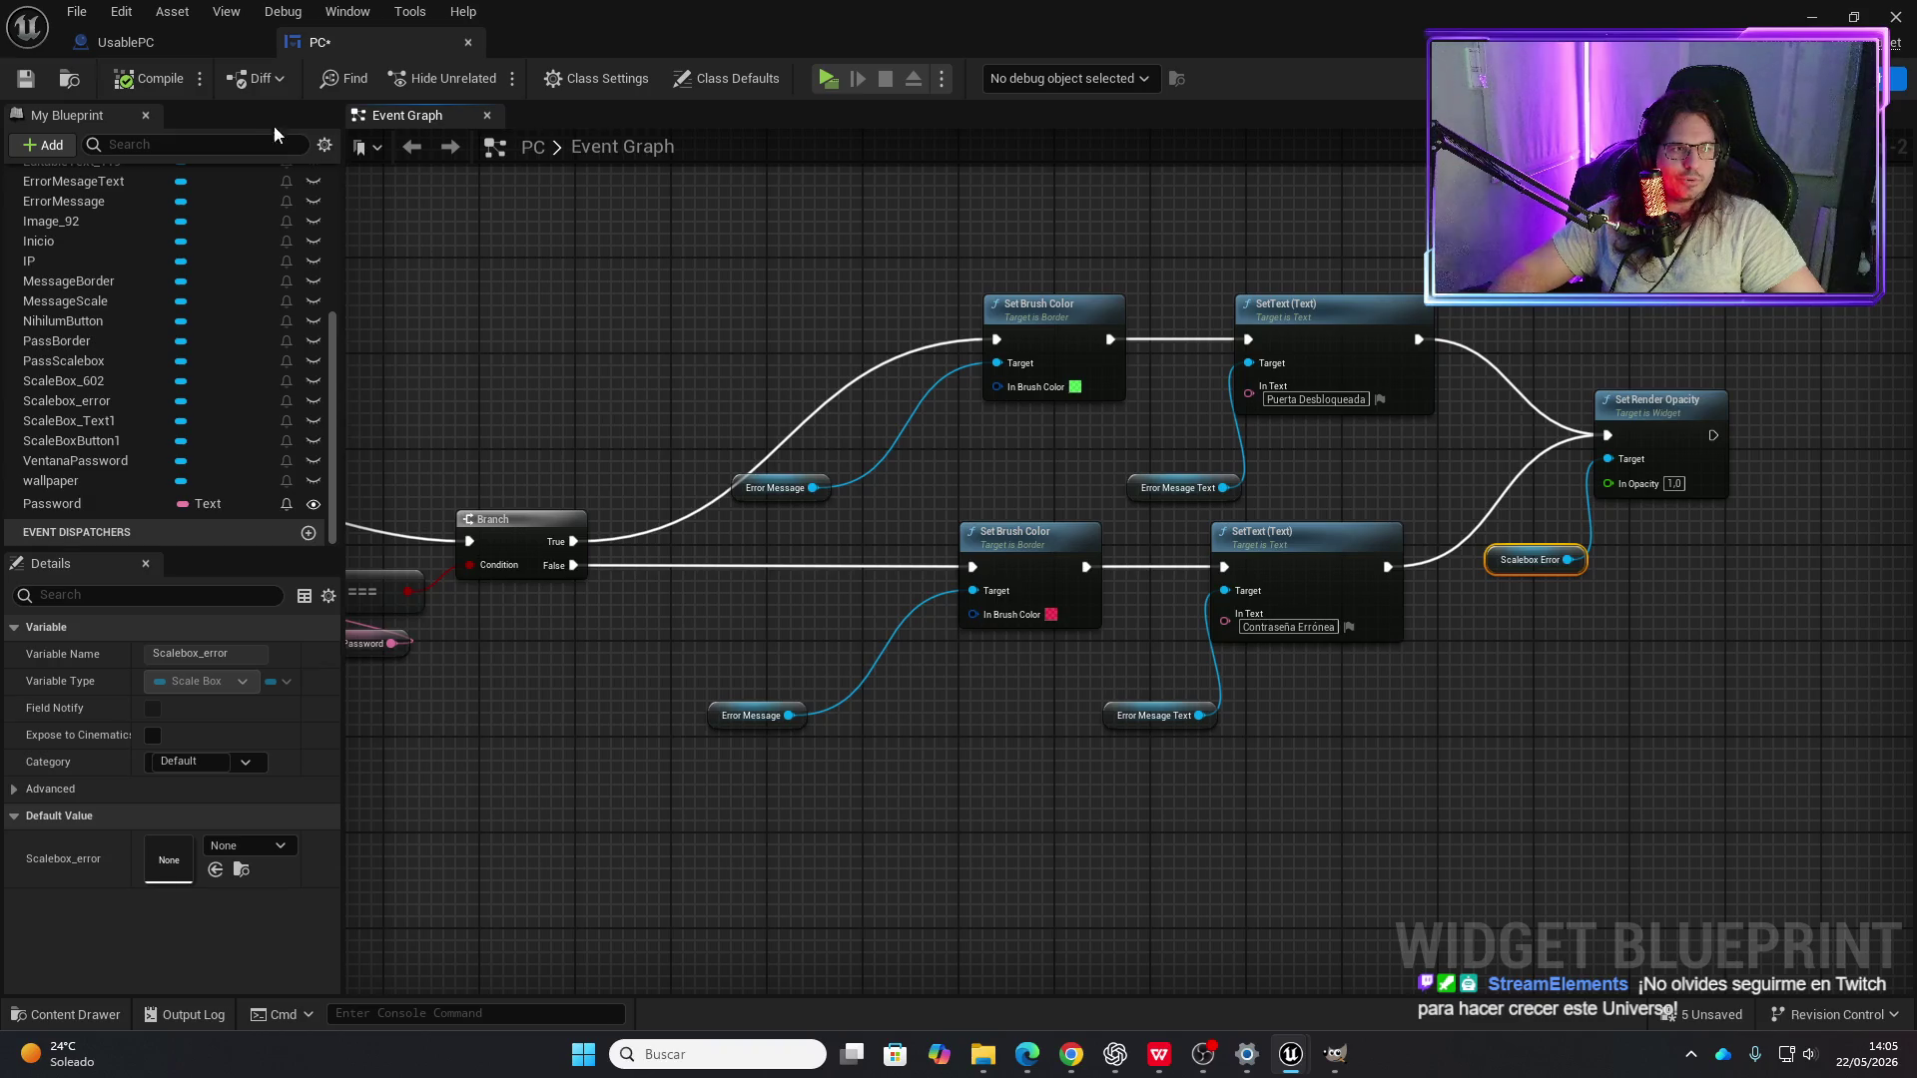
click(164, 86)
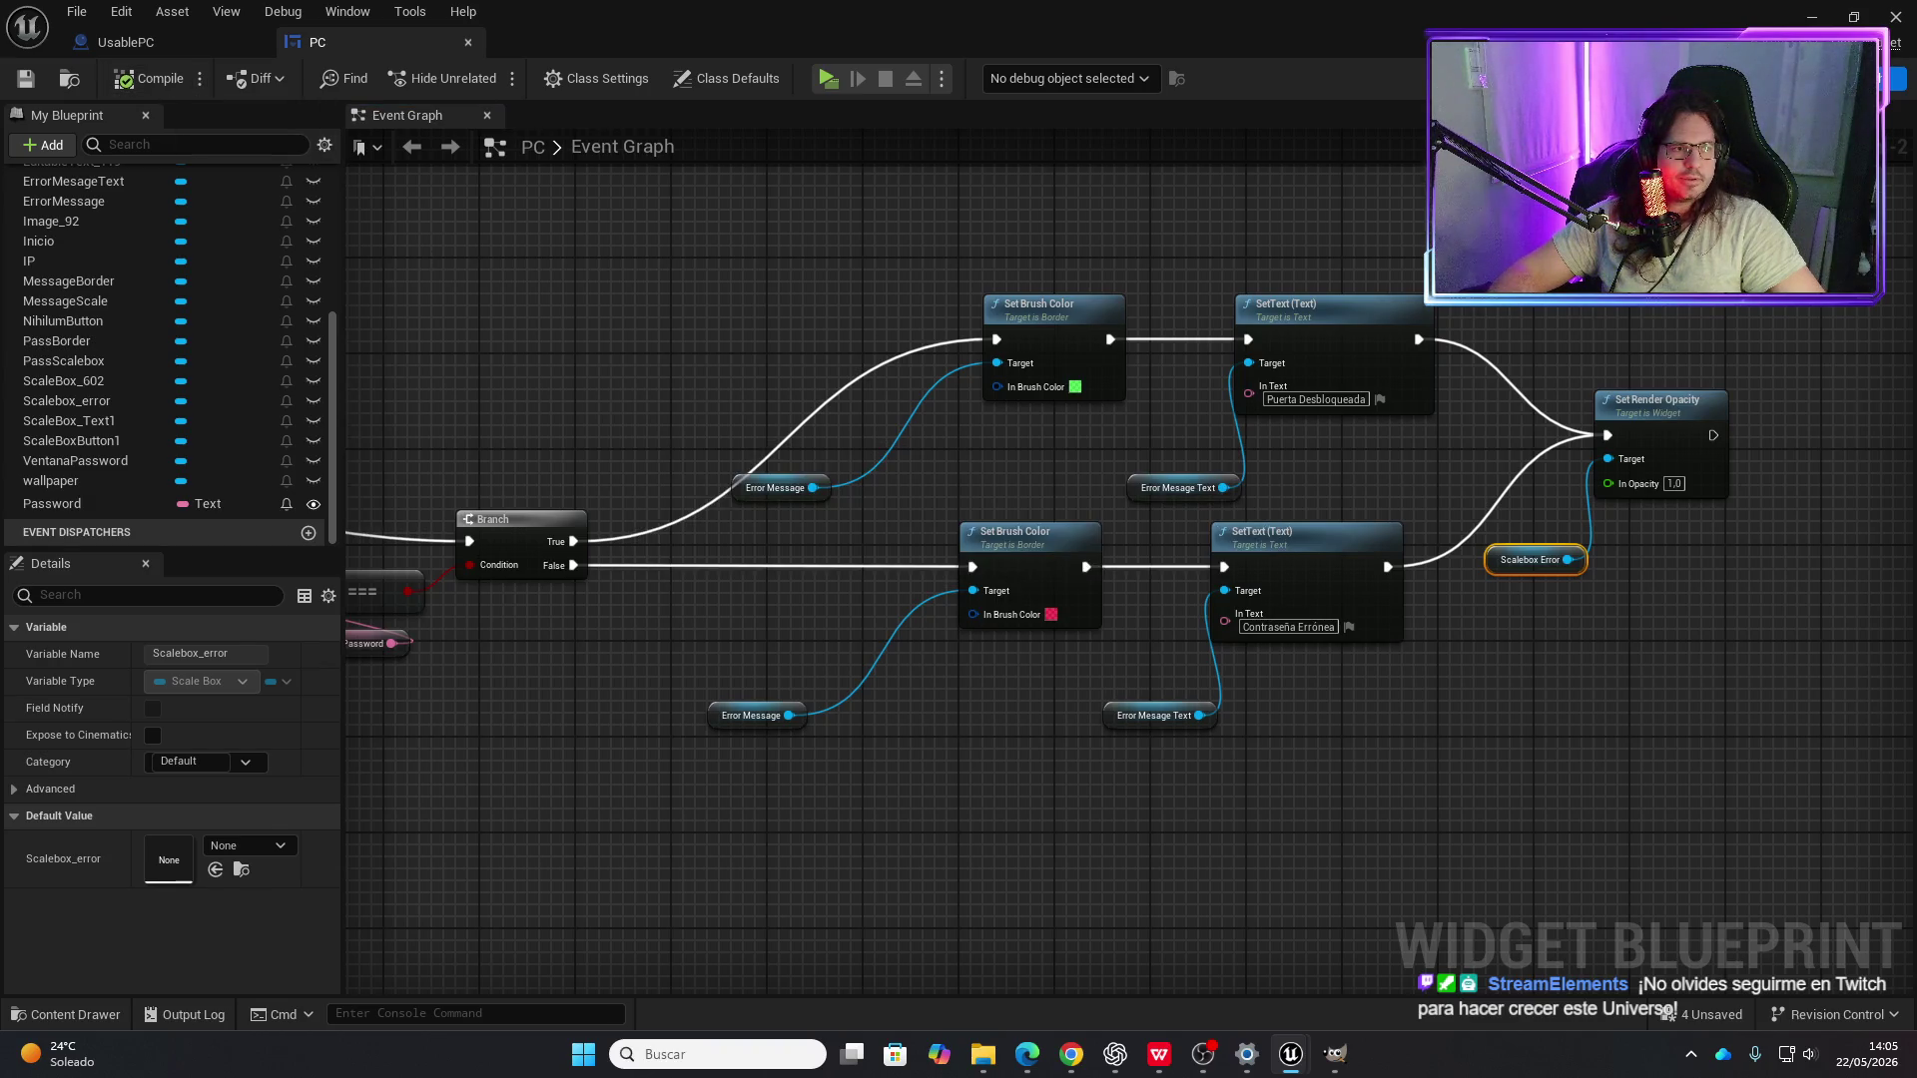
click(1827, 77)
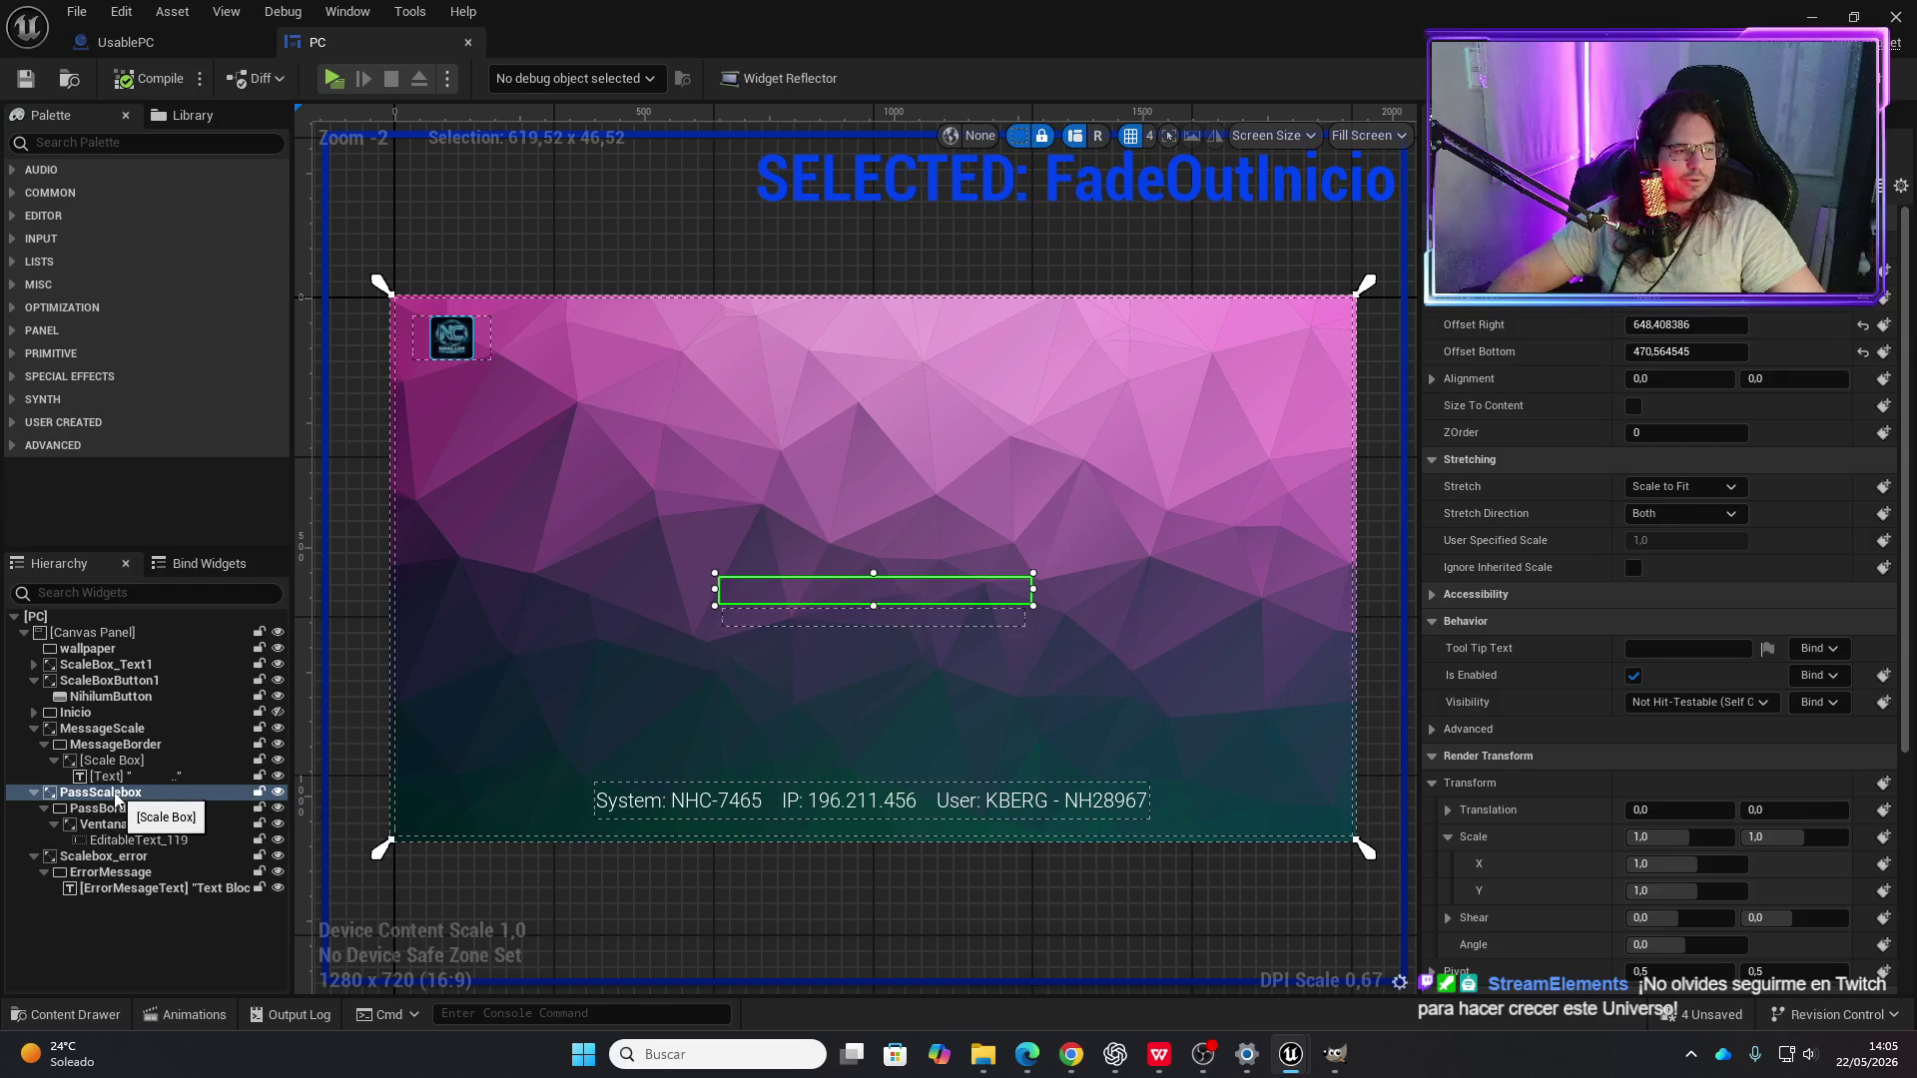
Step: Set the ErrorMessage border's render opacity to 1.0 and compile the widget
click(109, 857)
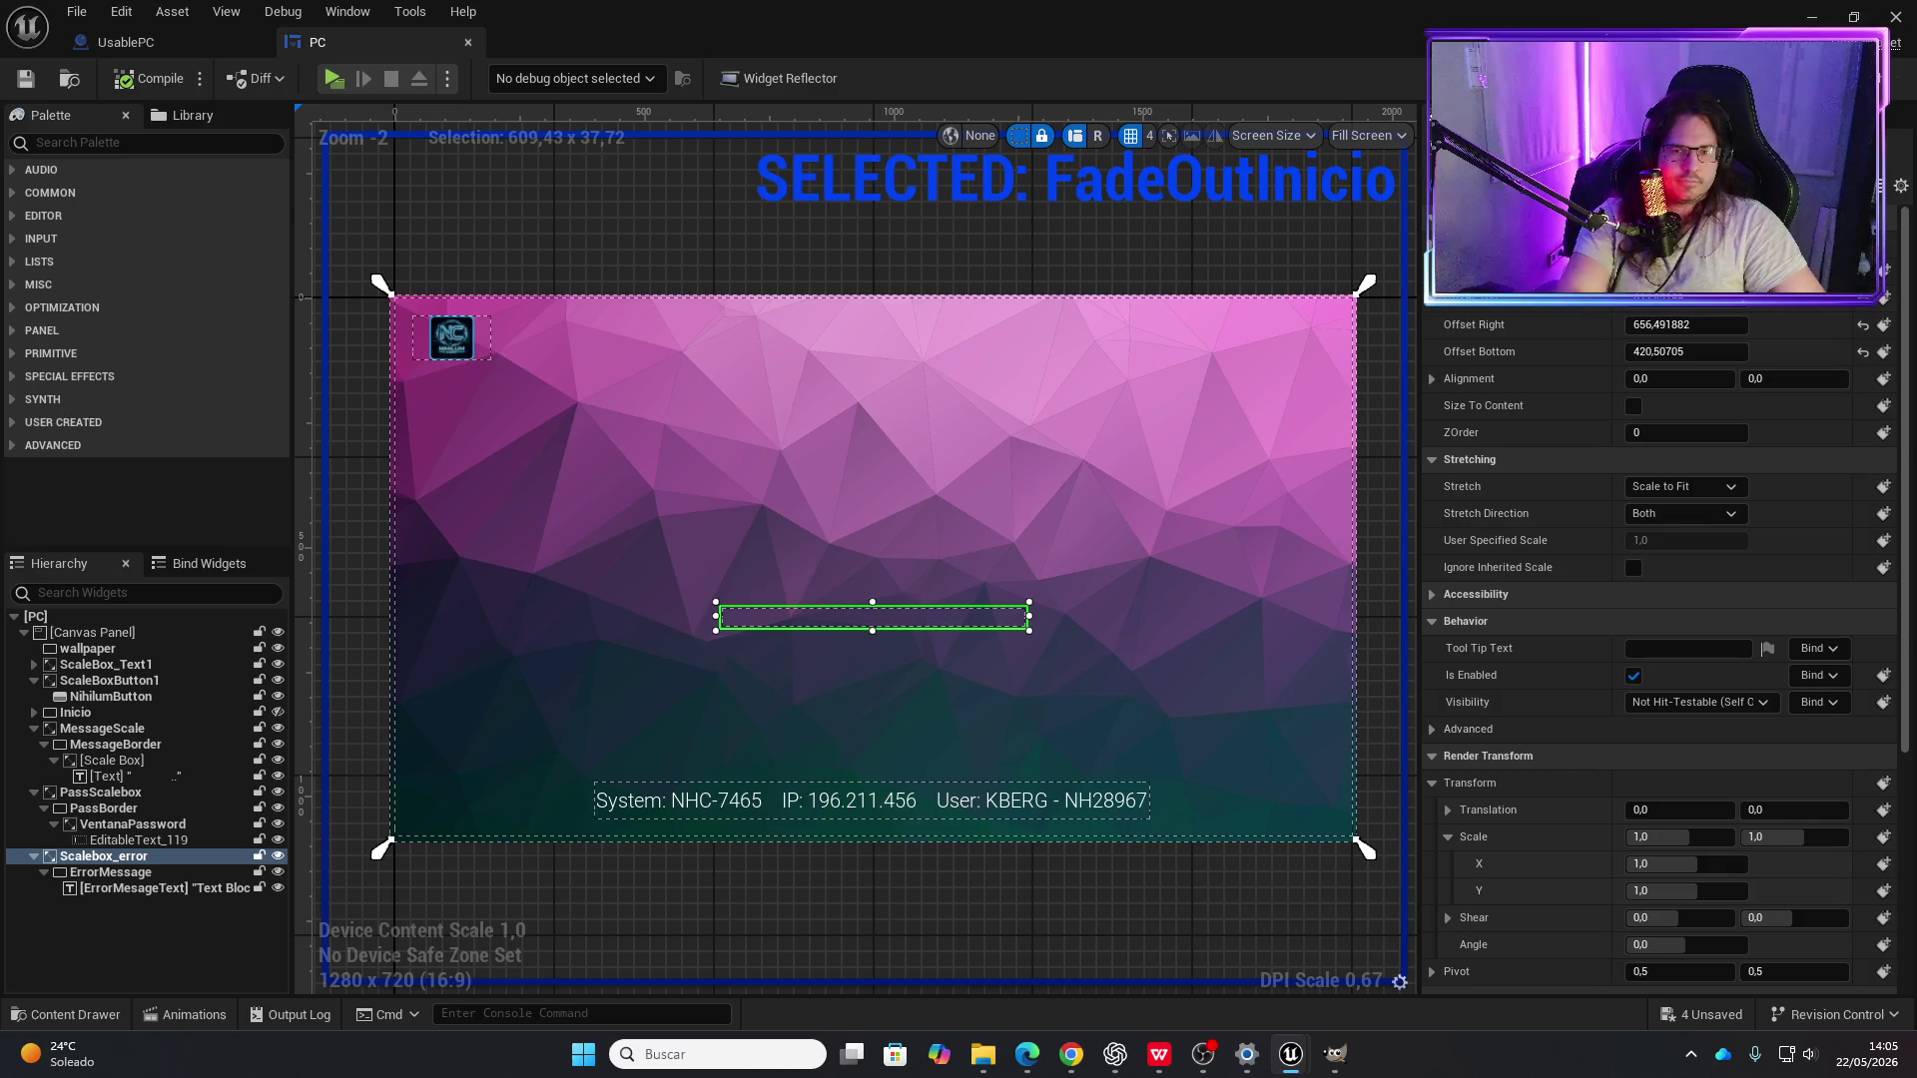
scroll(1658, 649, down, 5)
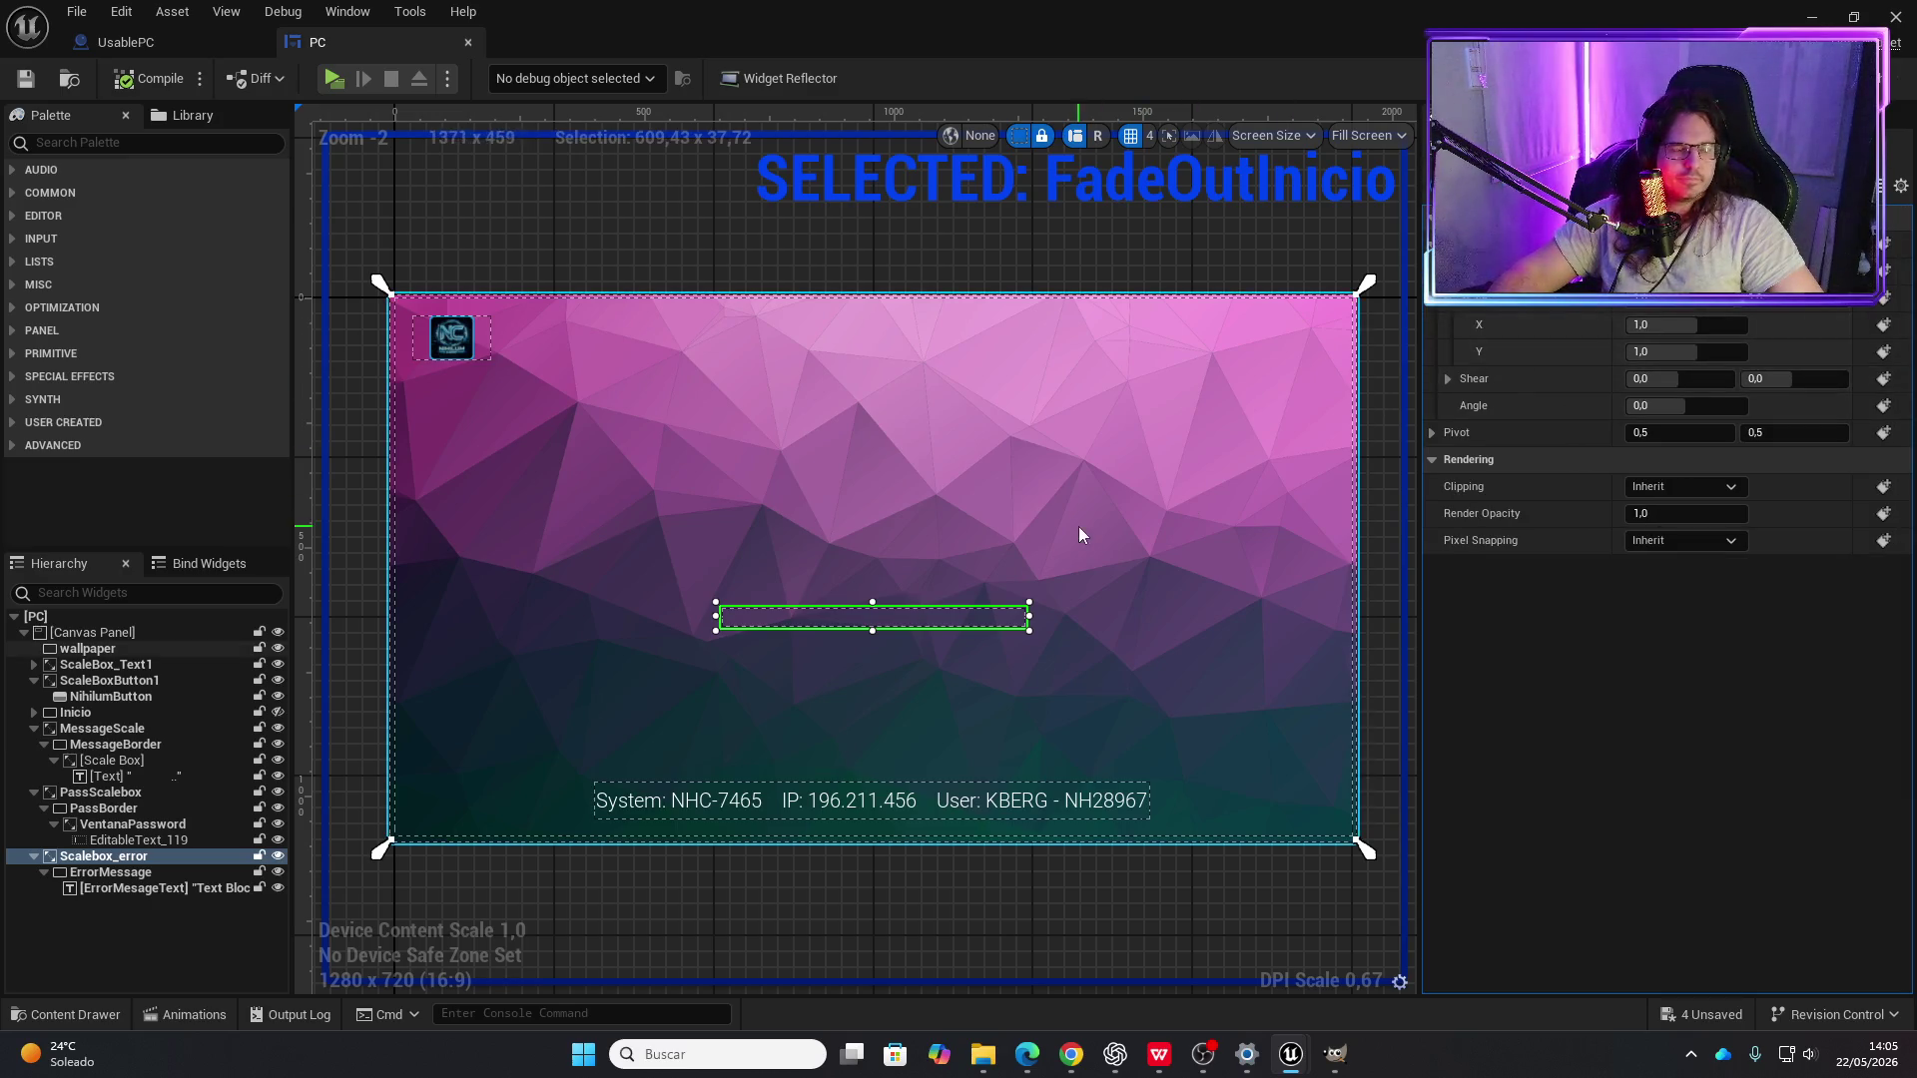
click(132, 861)
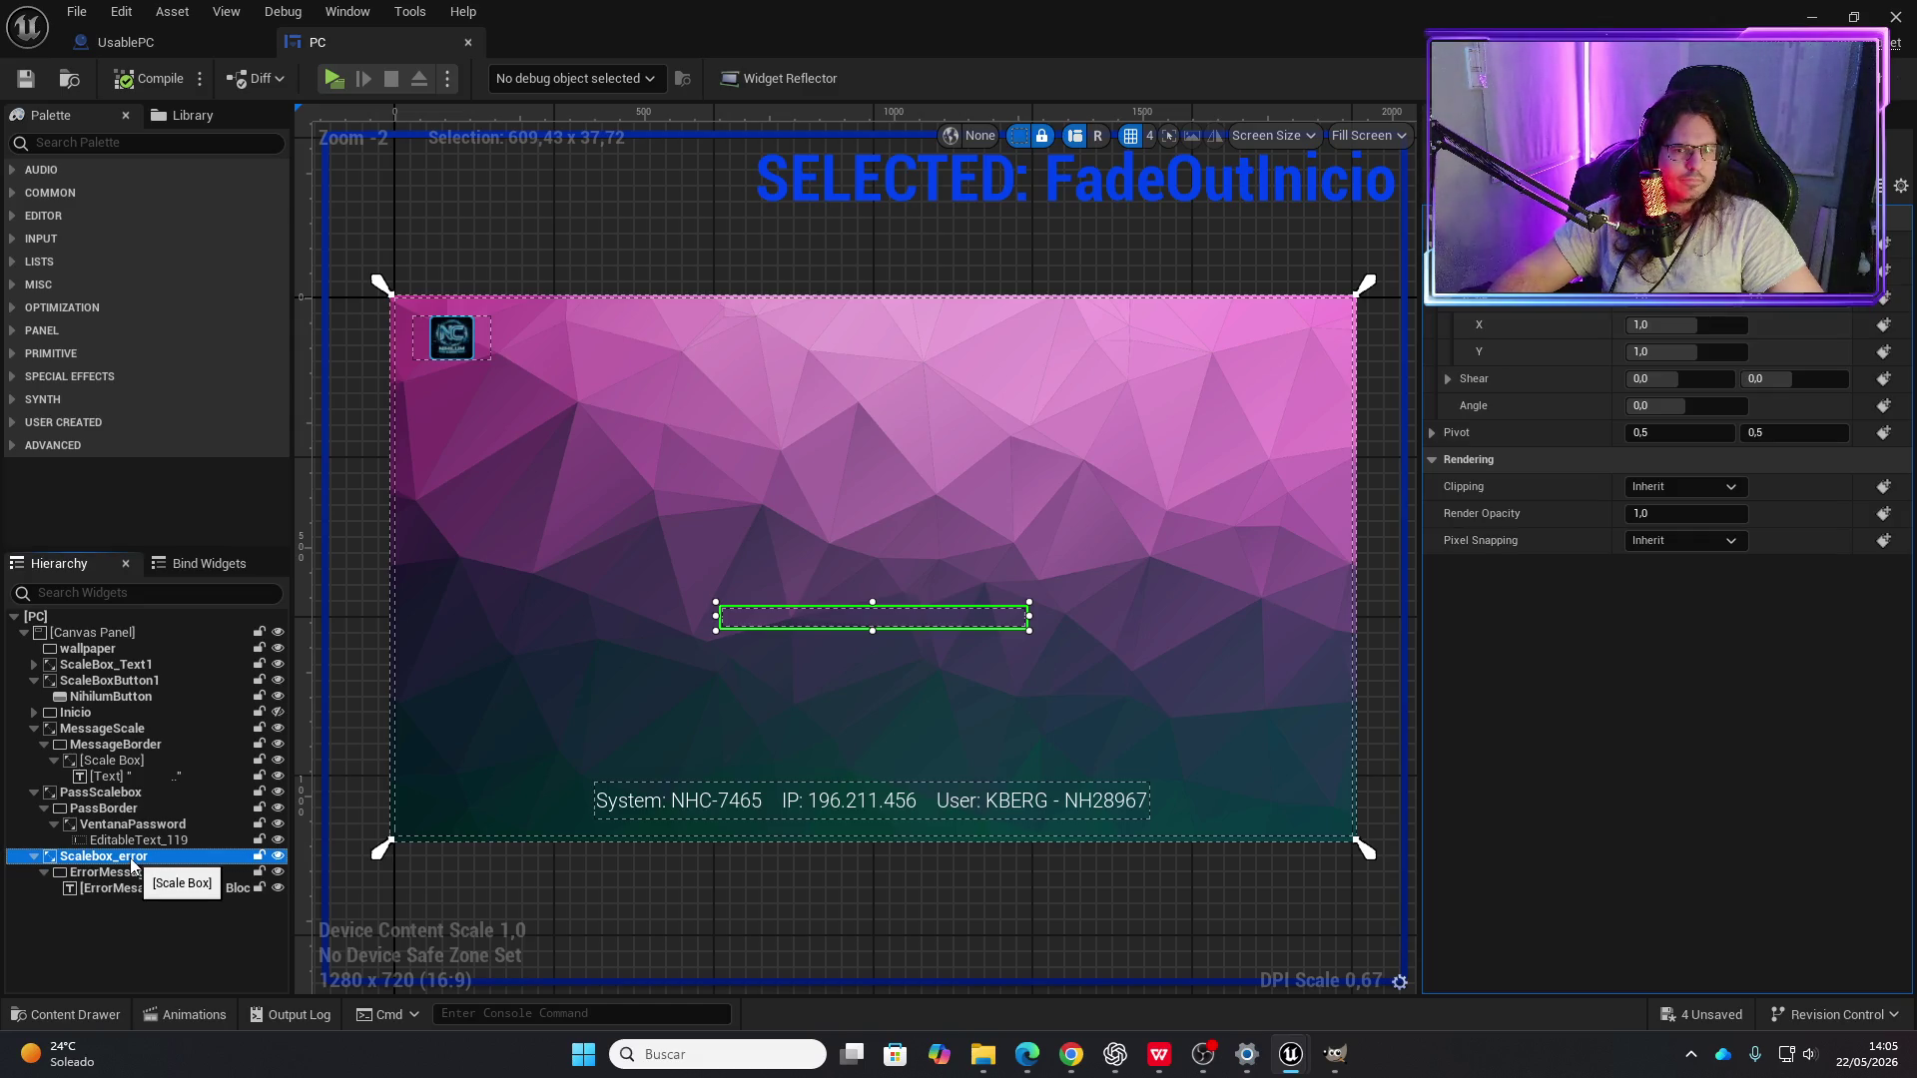
click(141, 874)
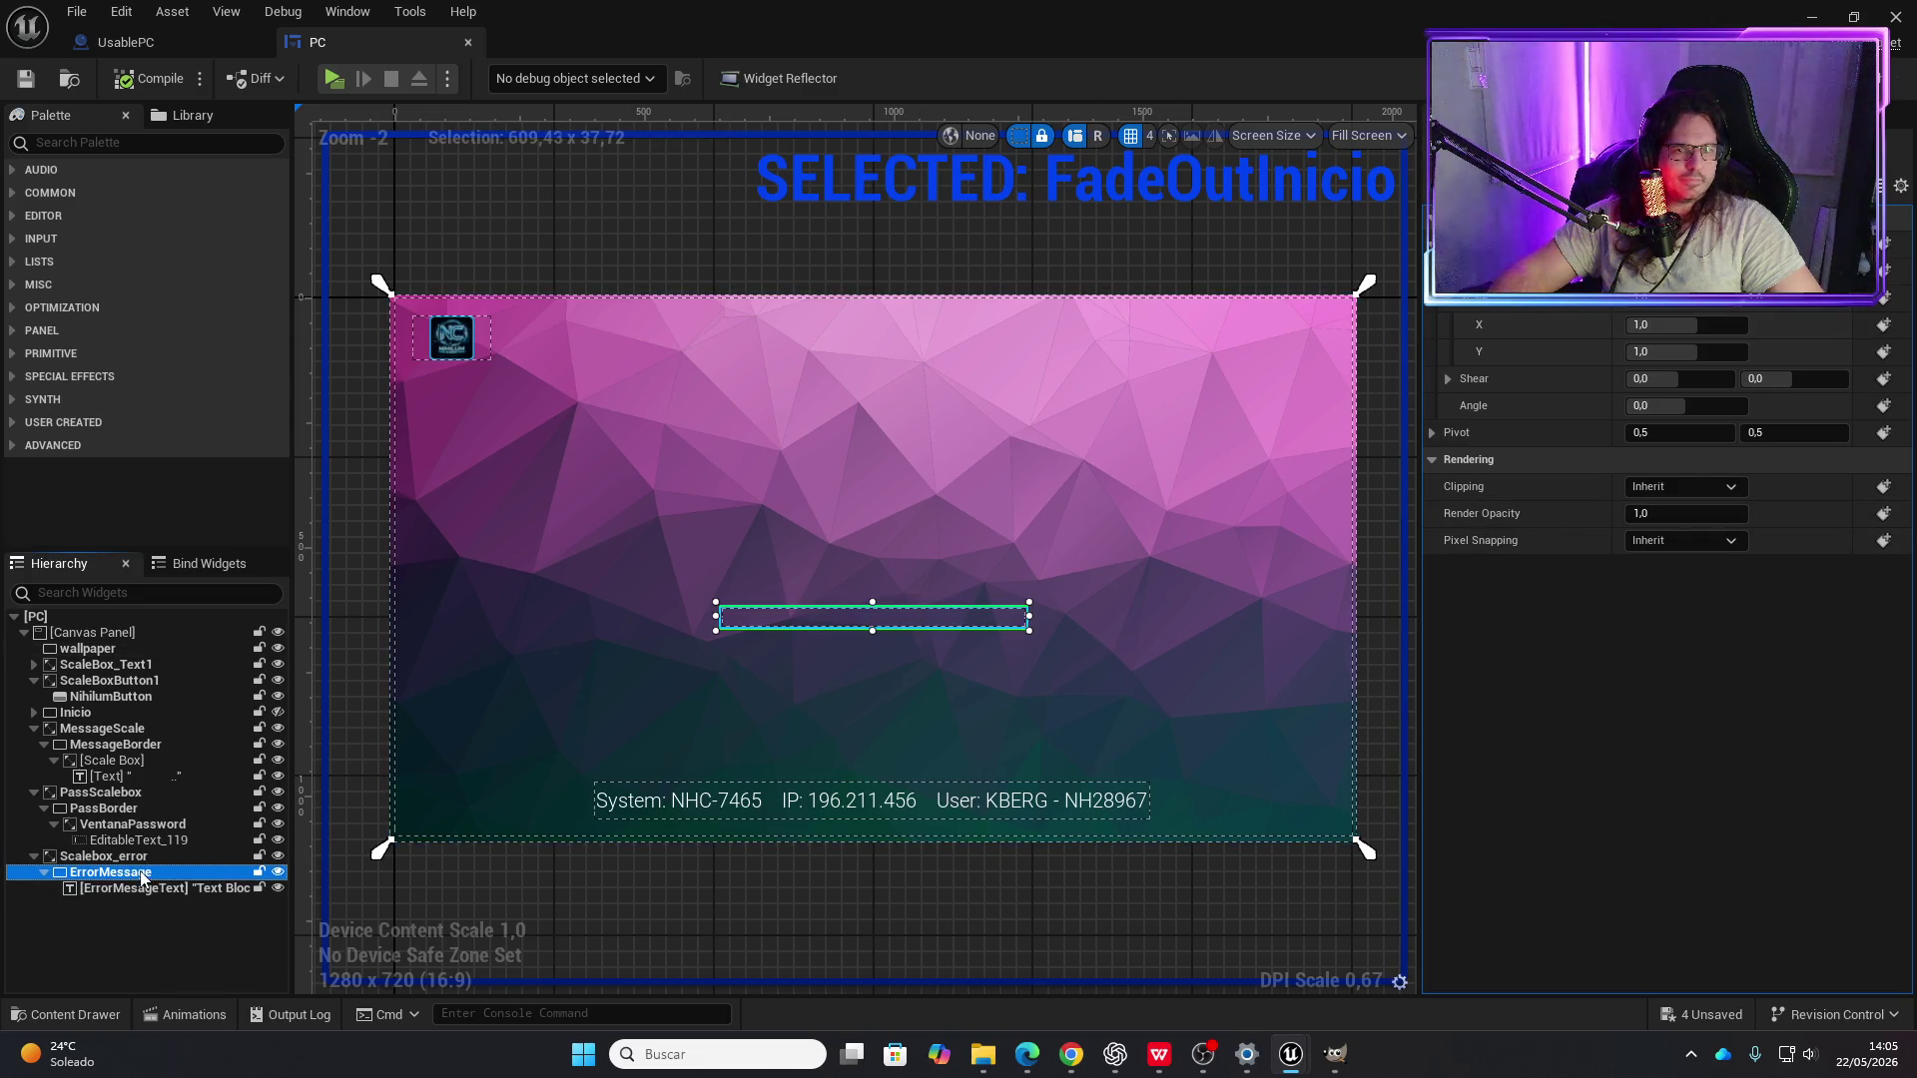
click(1661, 515)
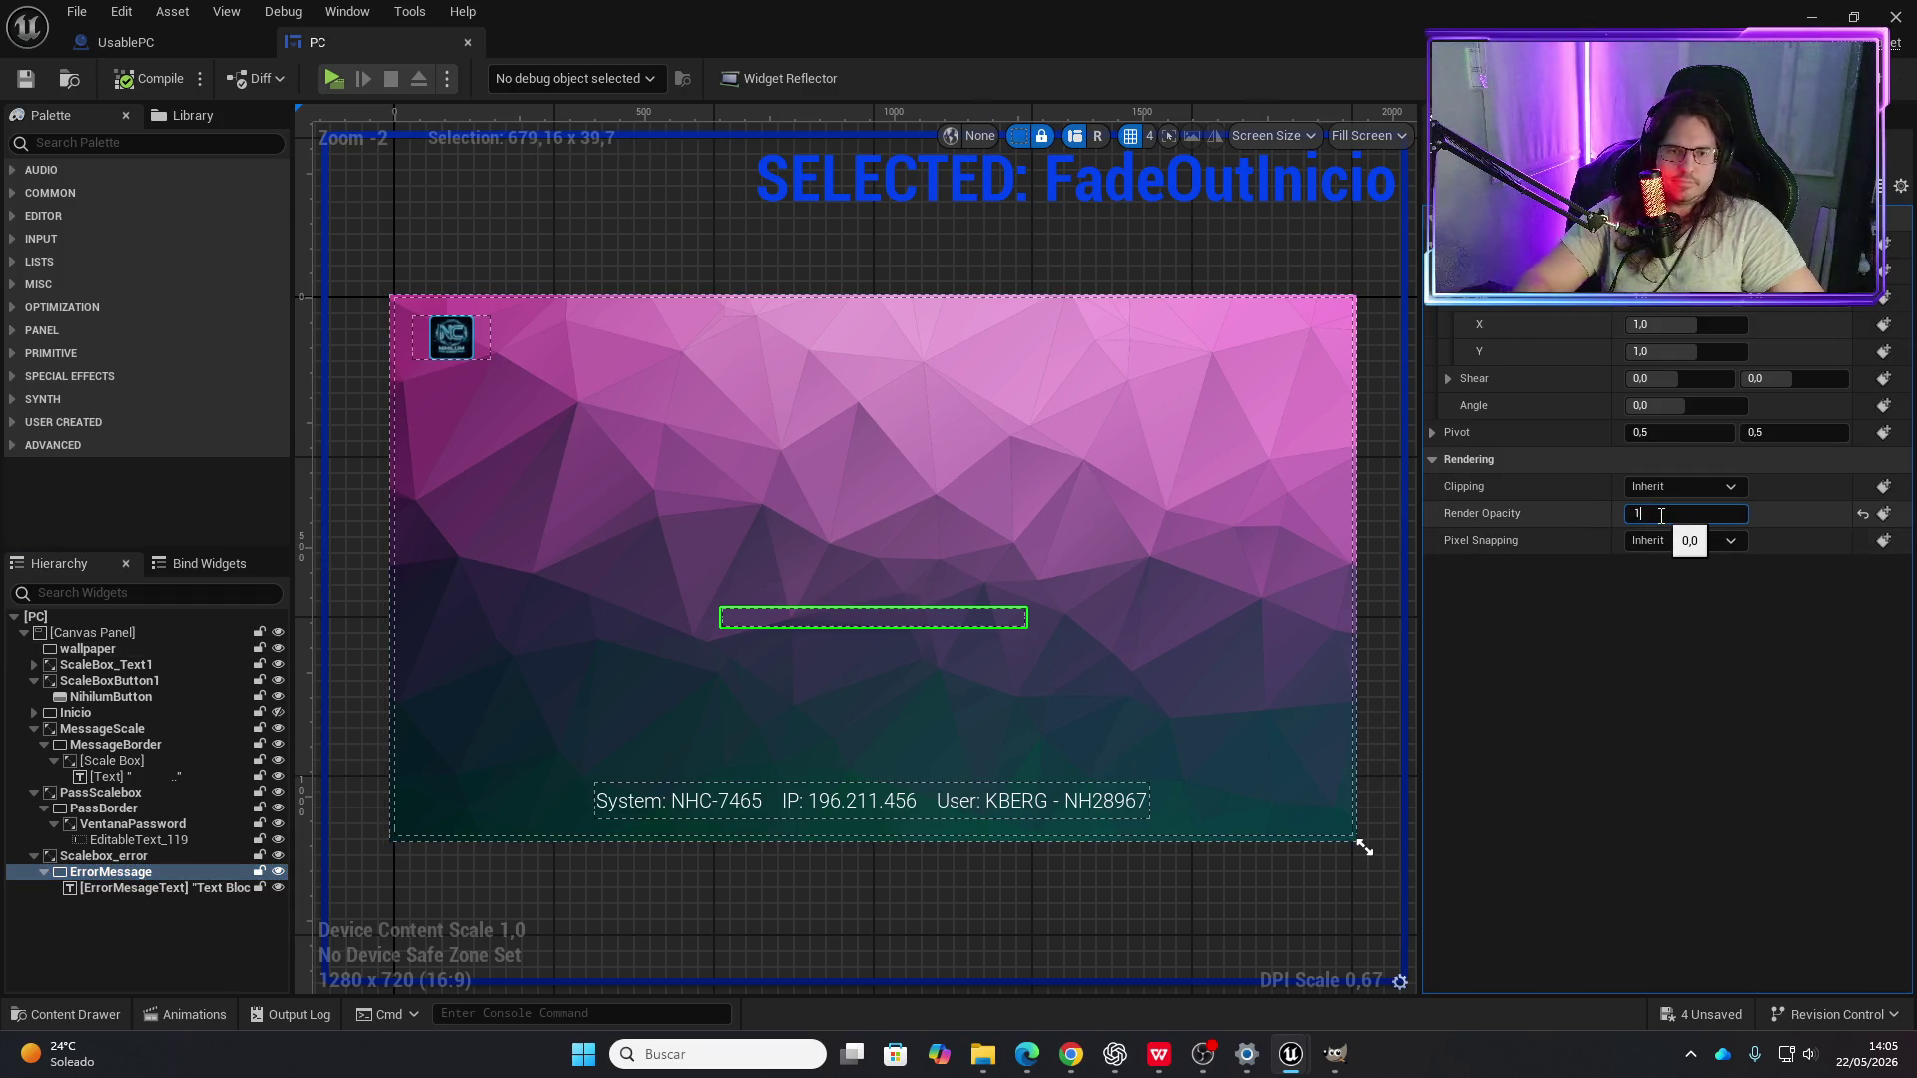
key(Return)
click(145, 889)
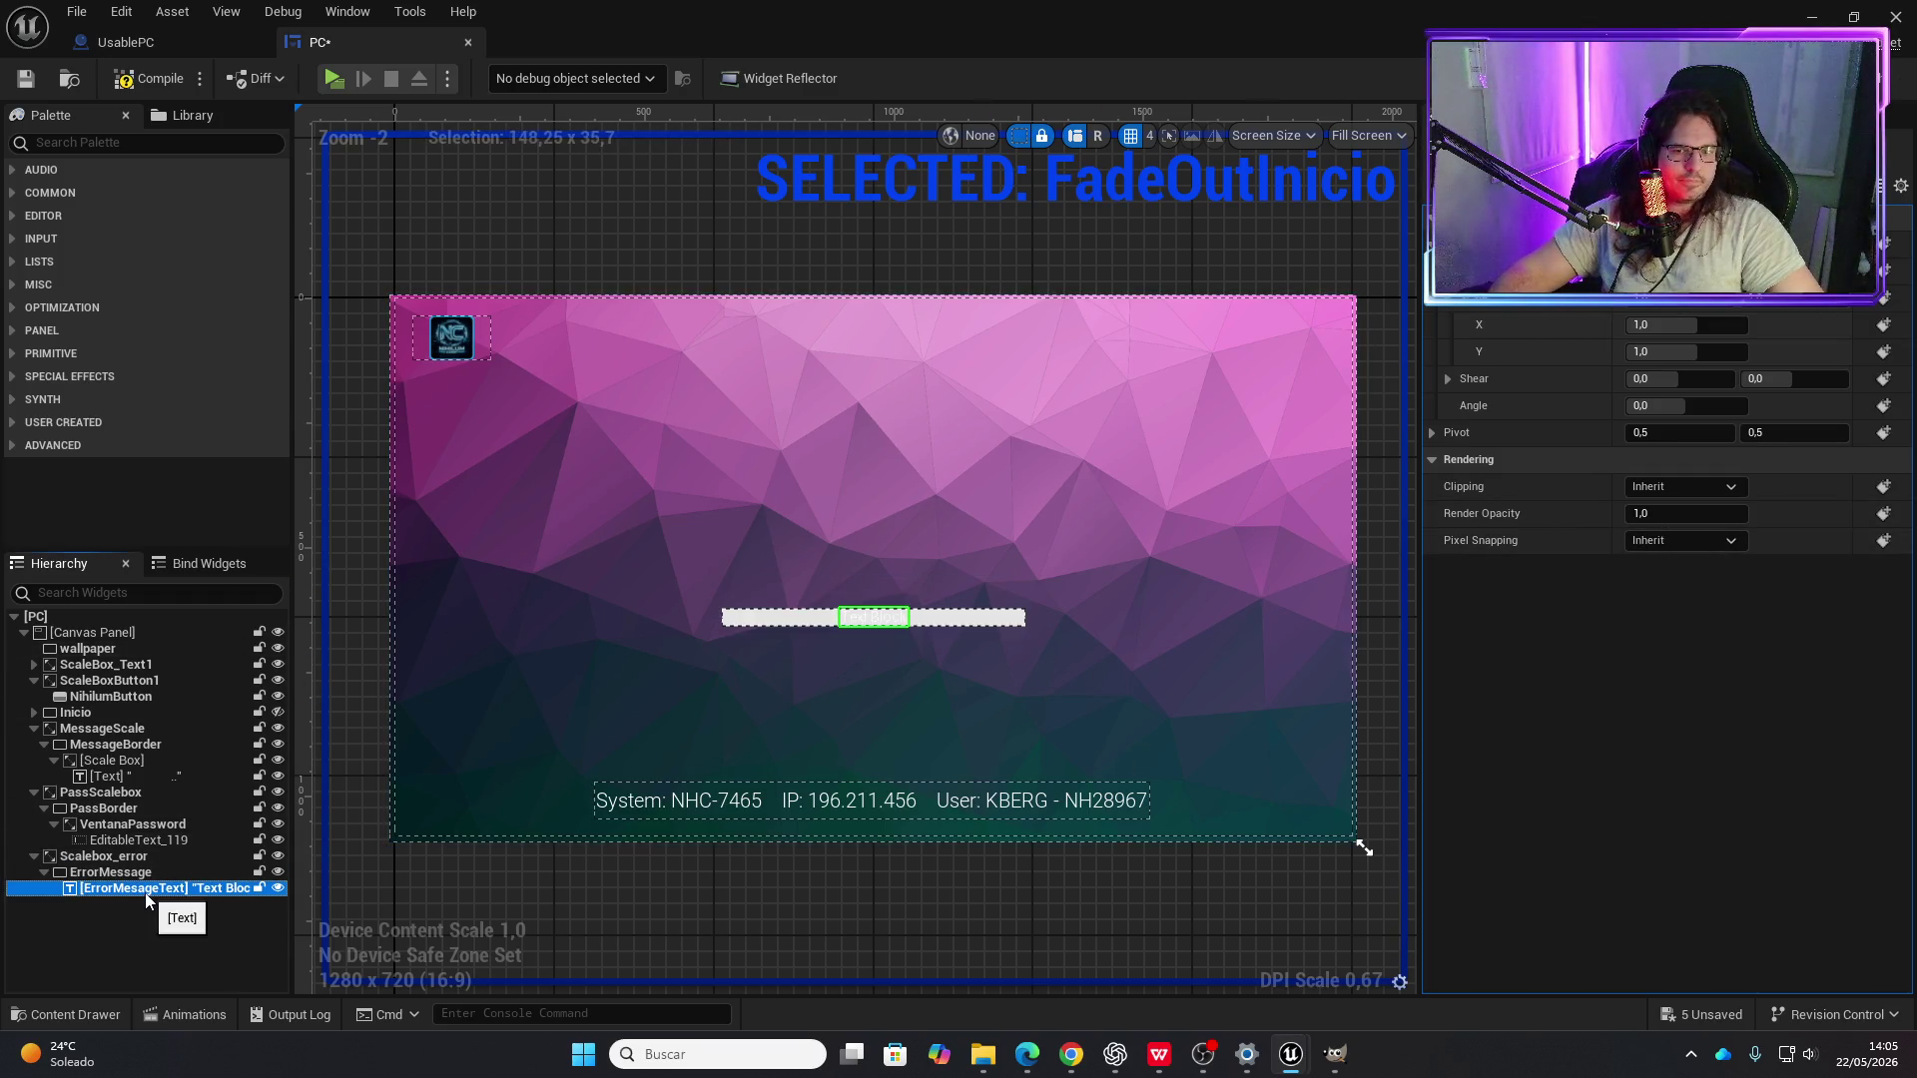
click(136, 79)
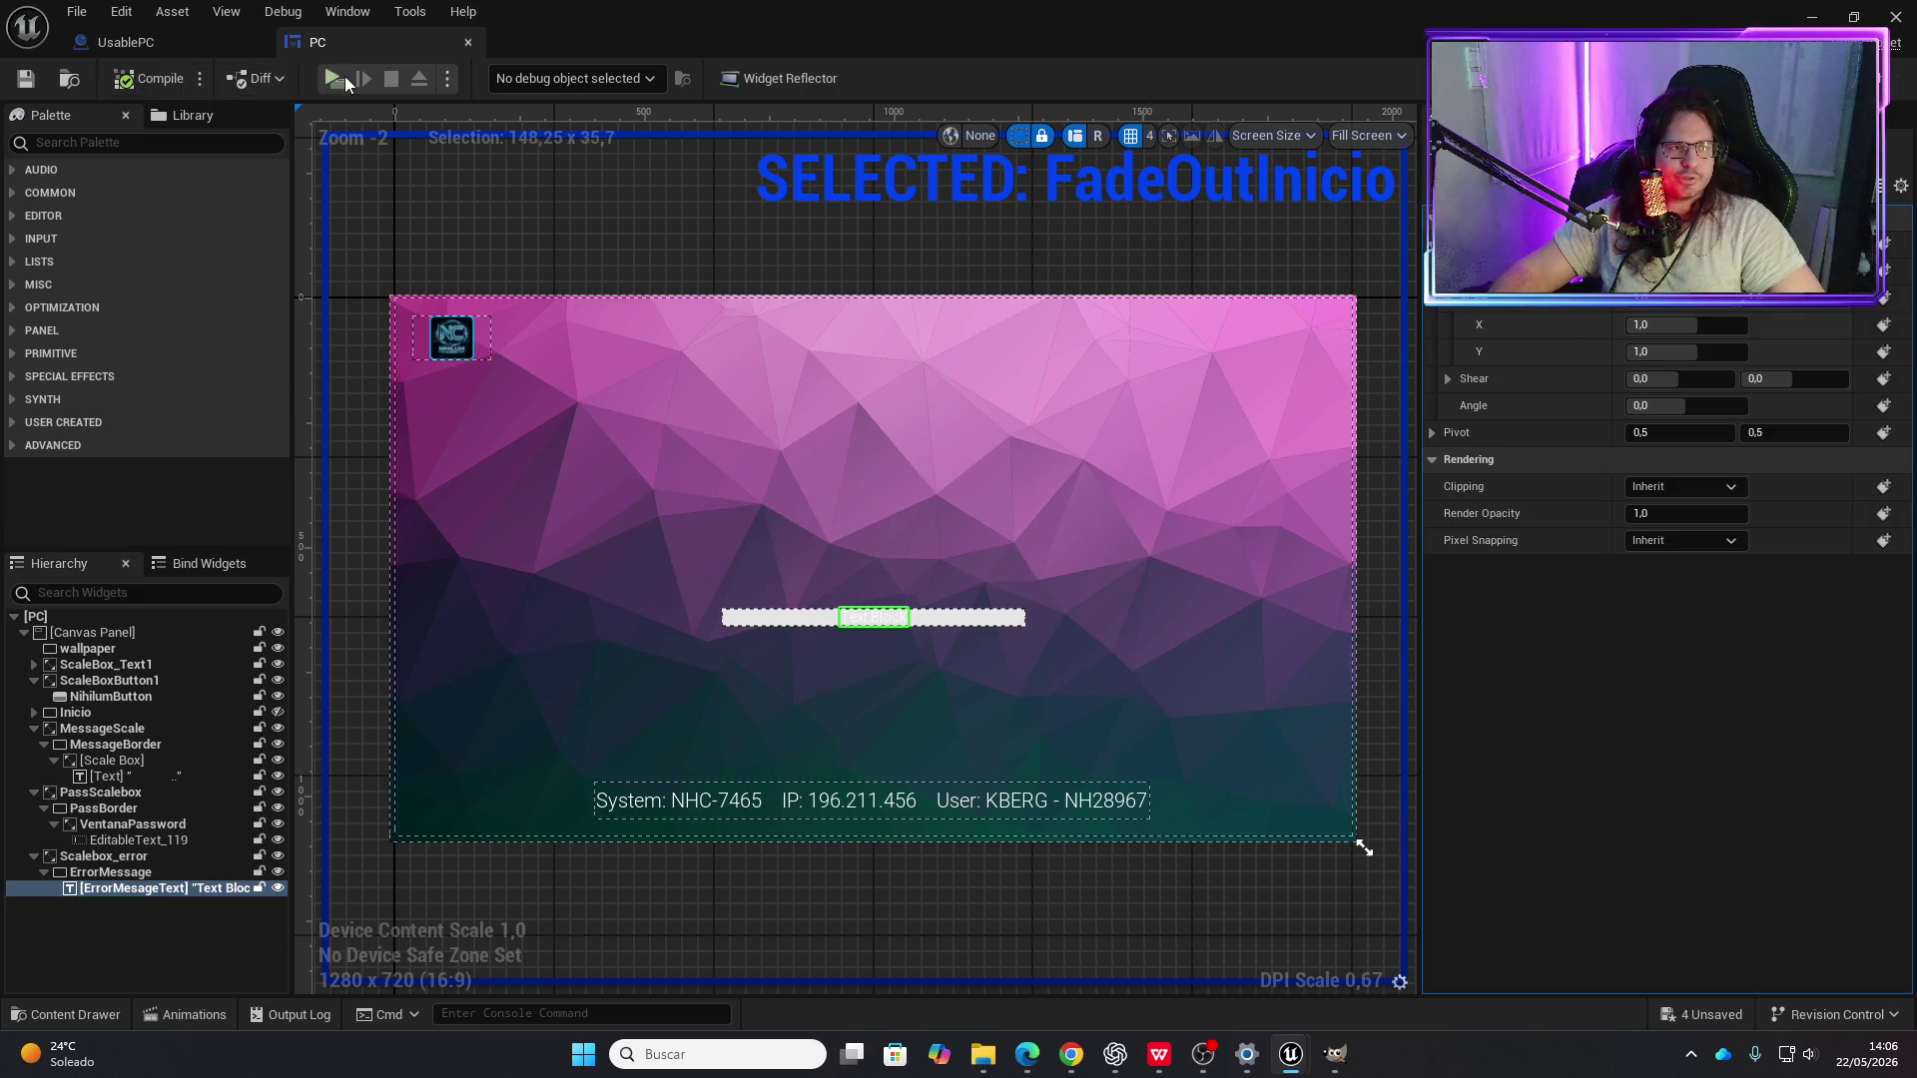
Step: Set Scalebox_error's render opacity to 0, then compile and start a play test
click(335, 80)
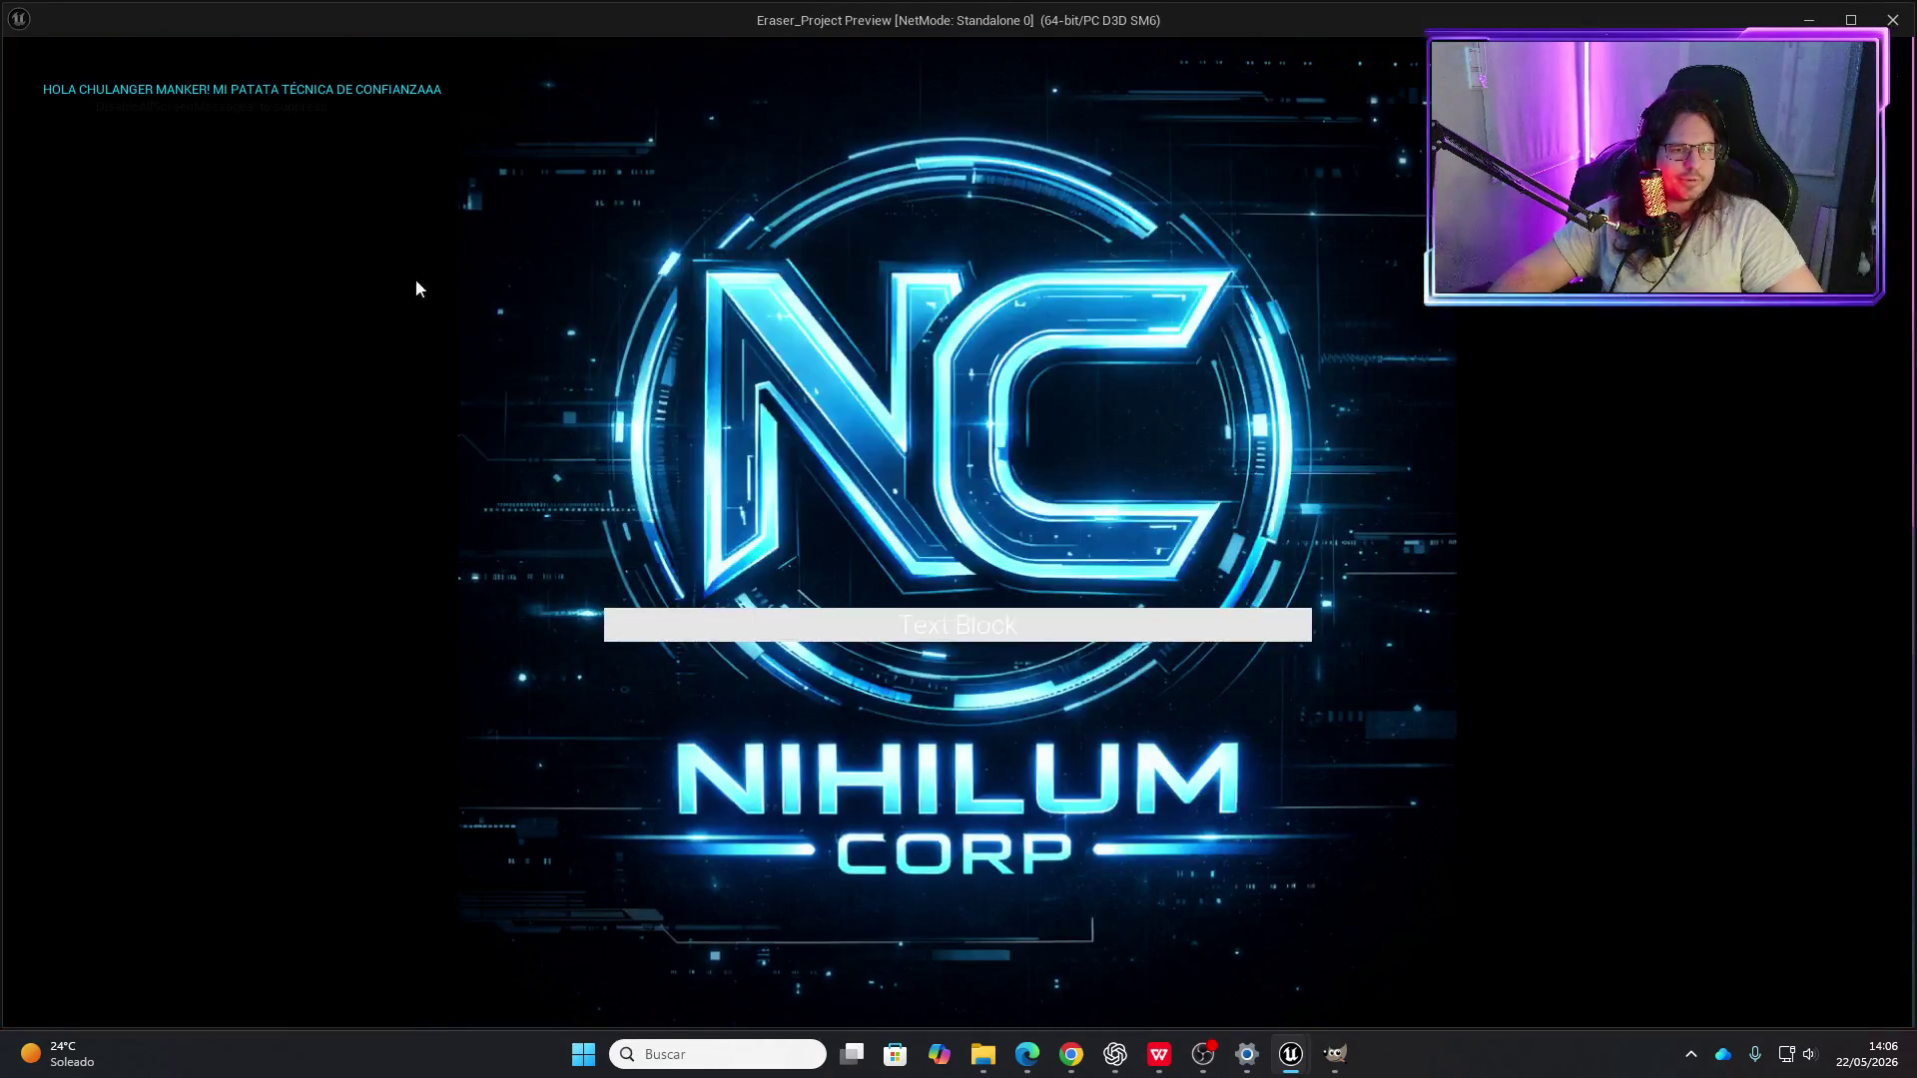
key(Escape)
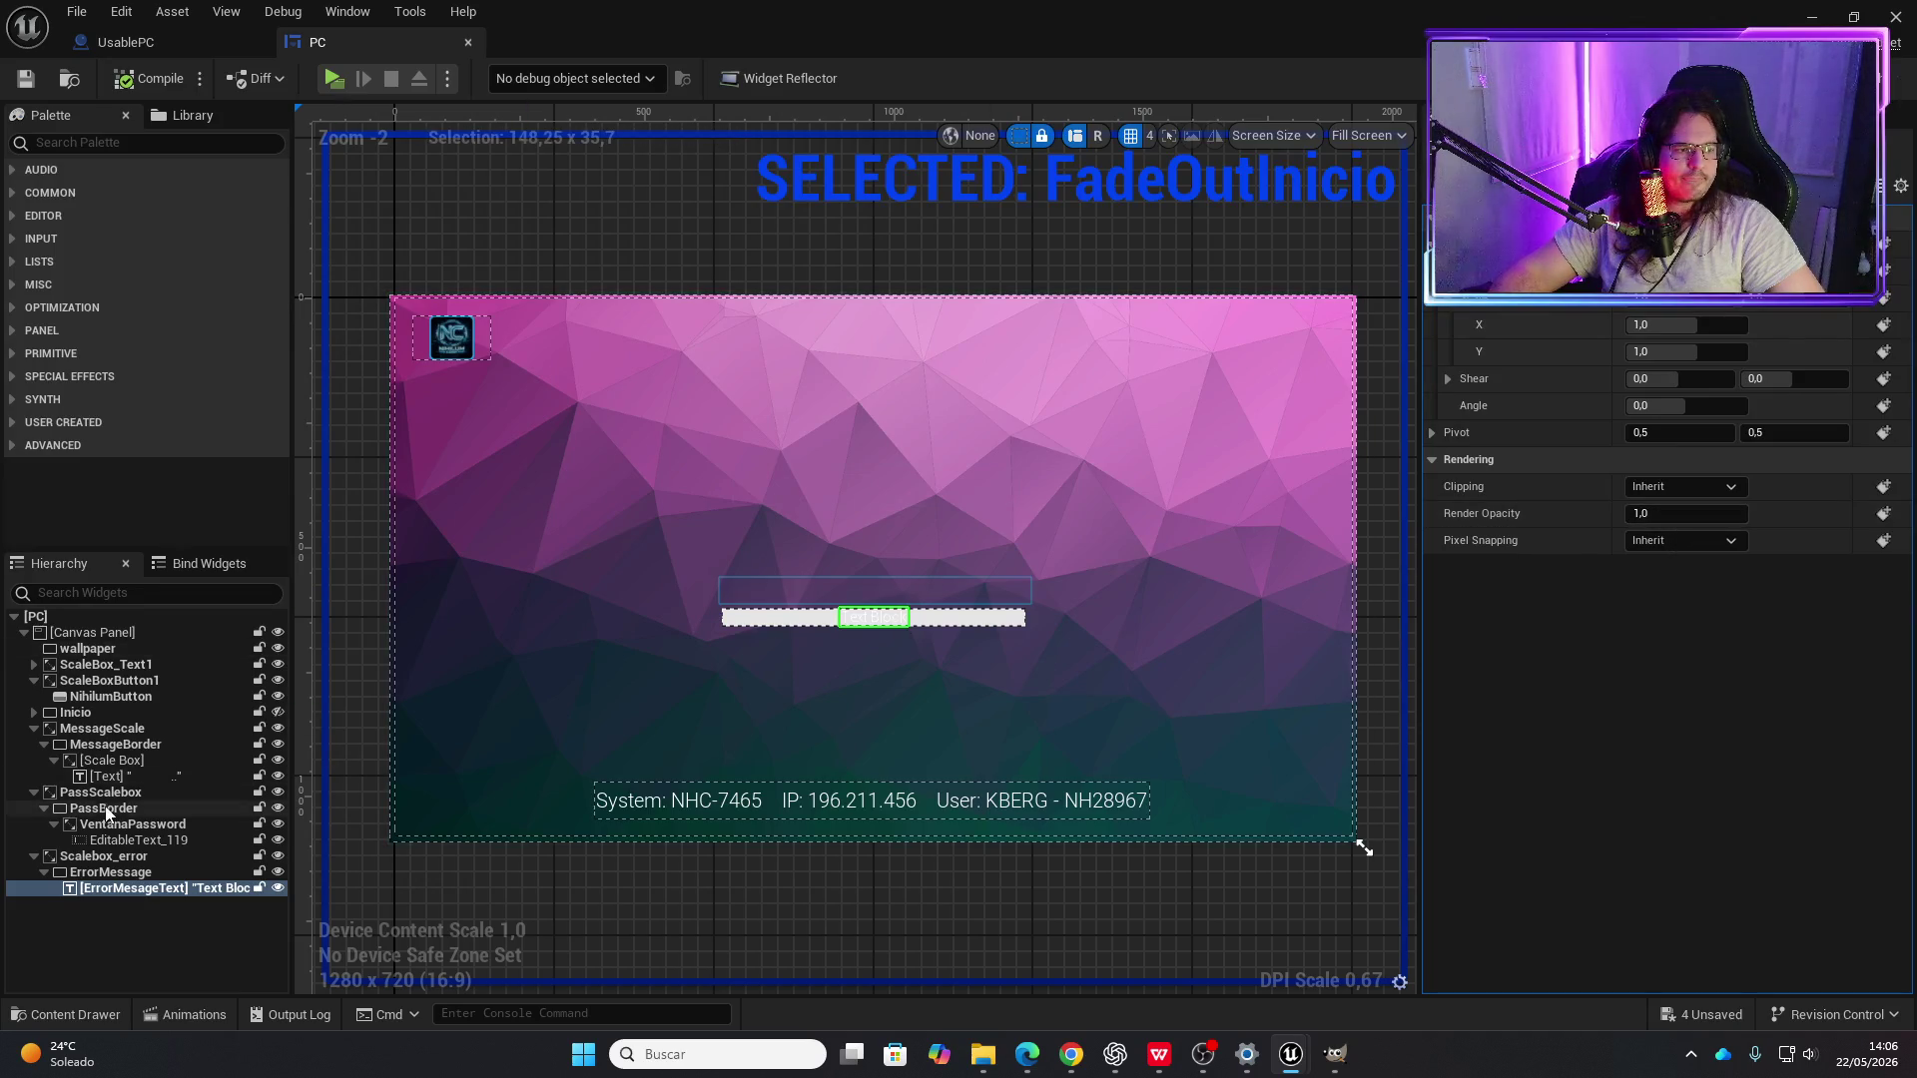
click(104, 855)
click(1661, 509)
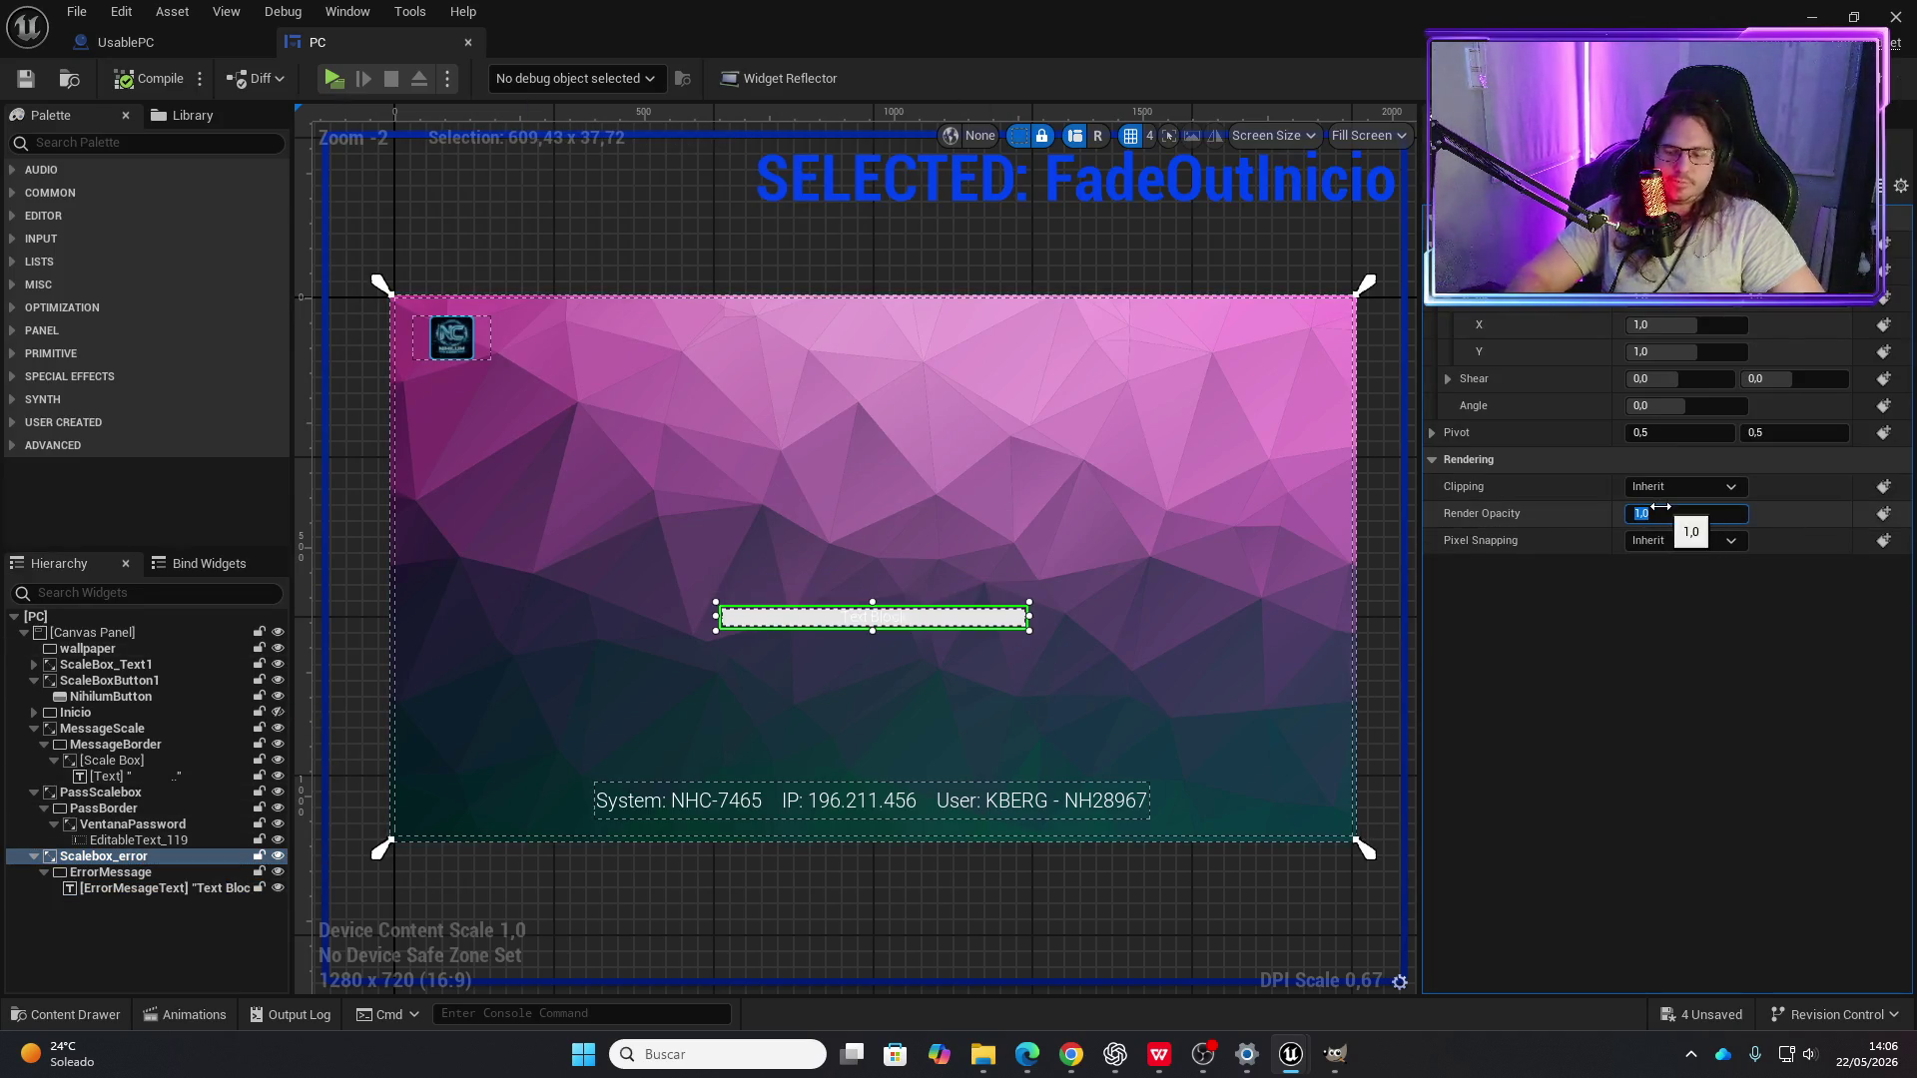
text(0)
key(Return)
click(339, 79)
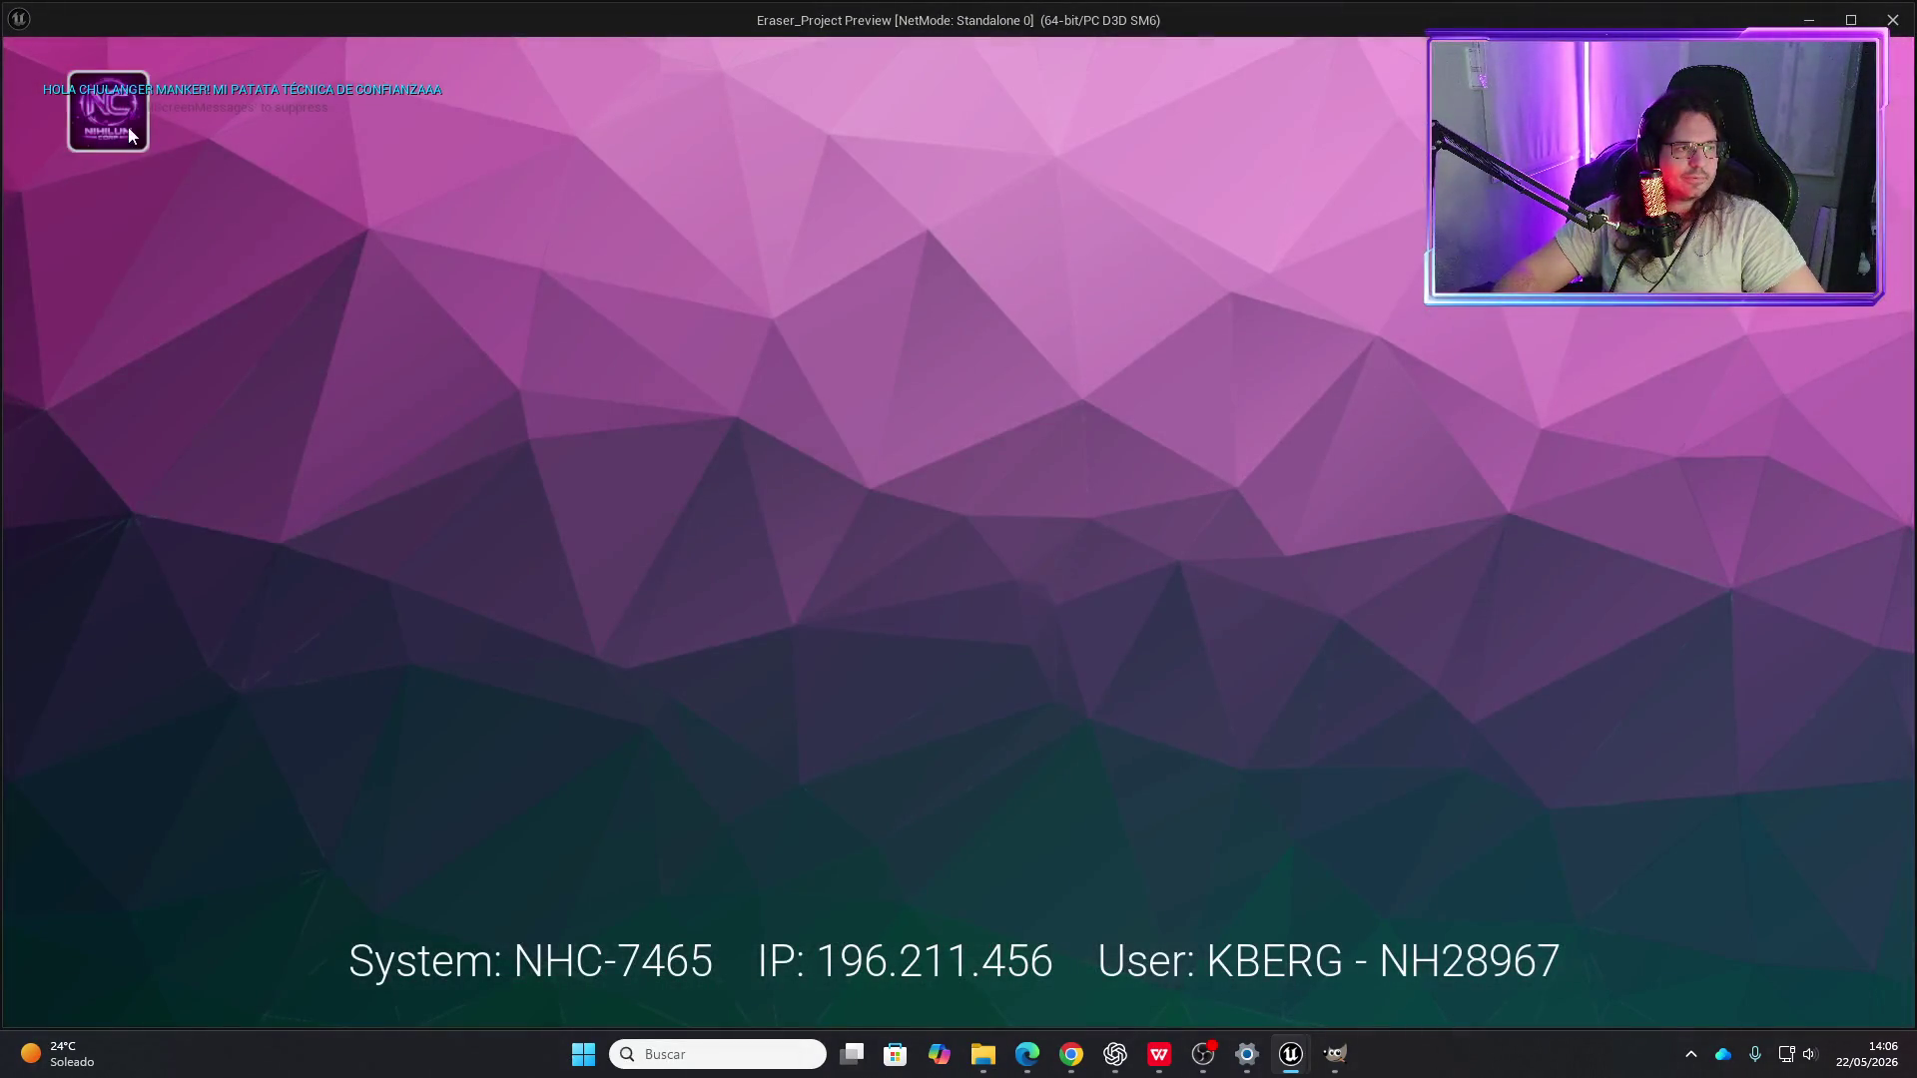
Step: From the Nihilum icon, try a wrong then the correct password to check the red and green bars
click(131, 135)
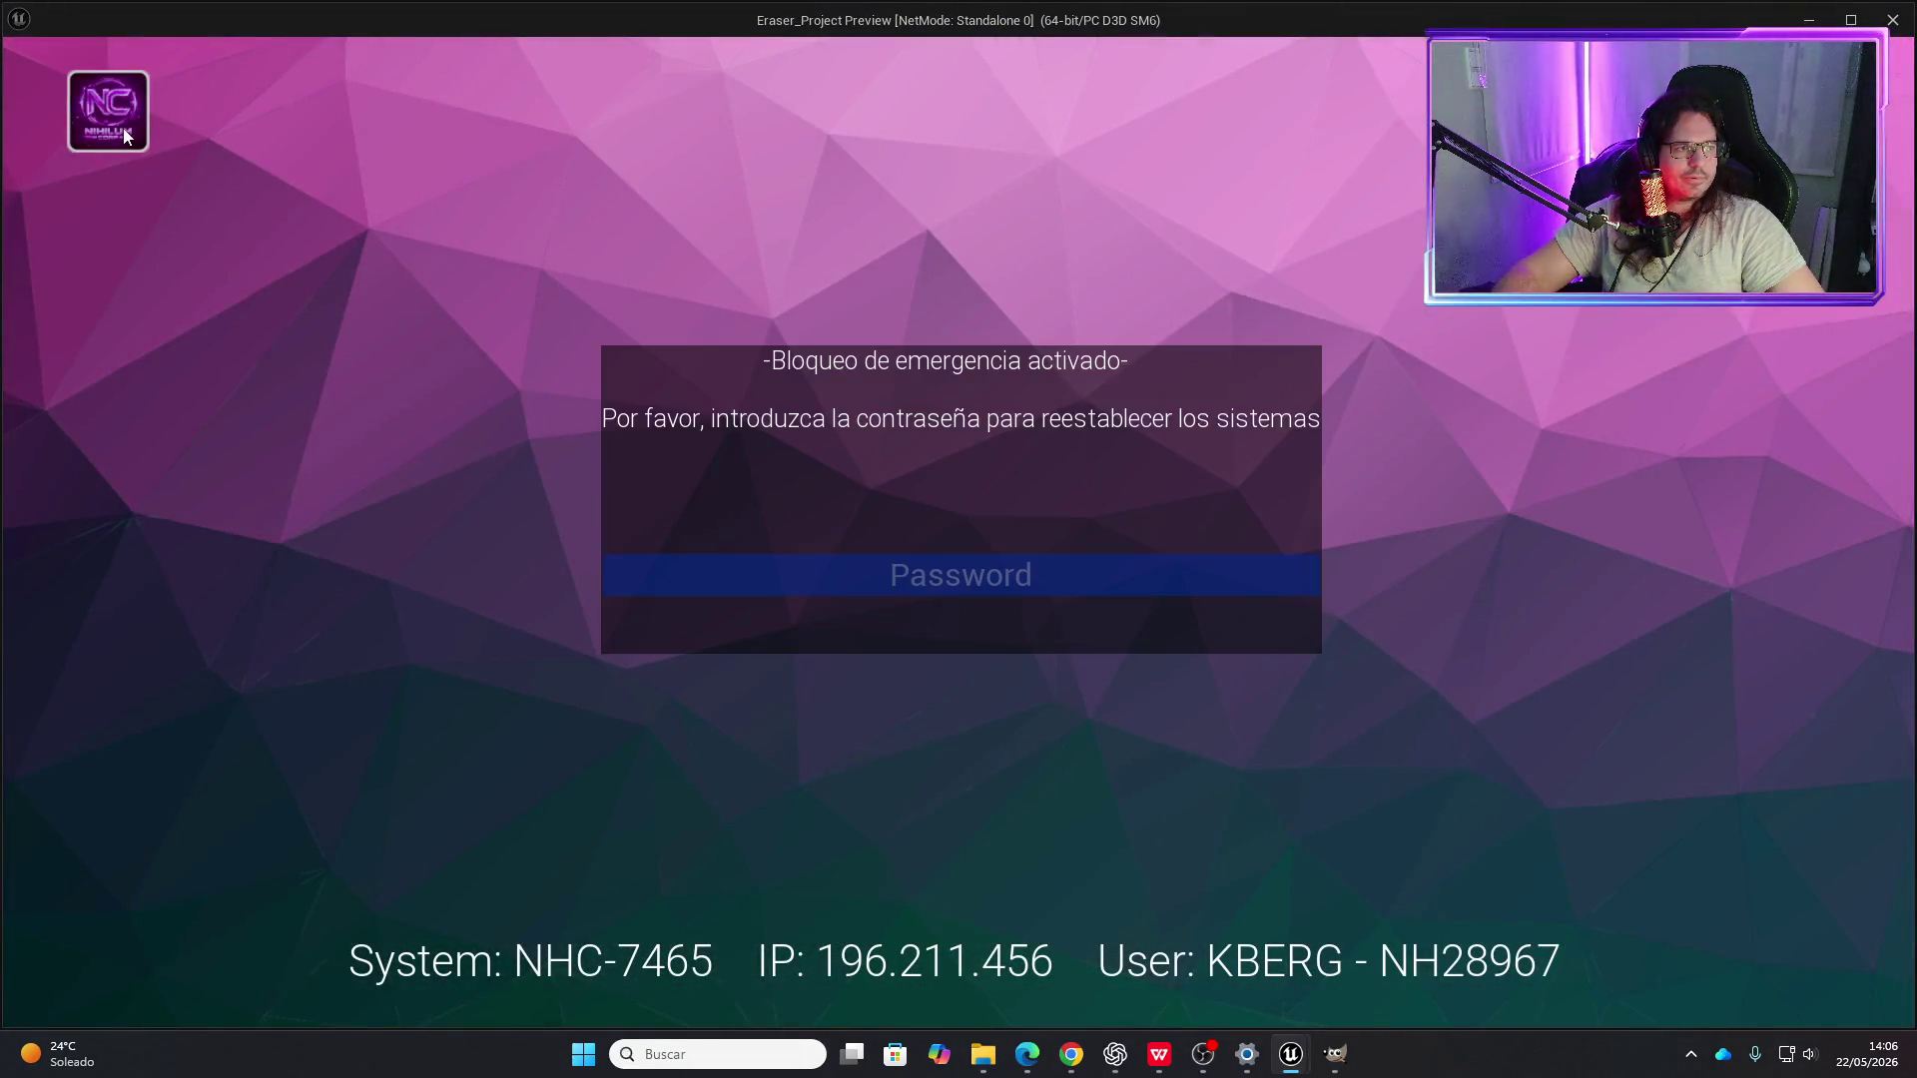
text(ASA)
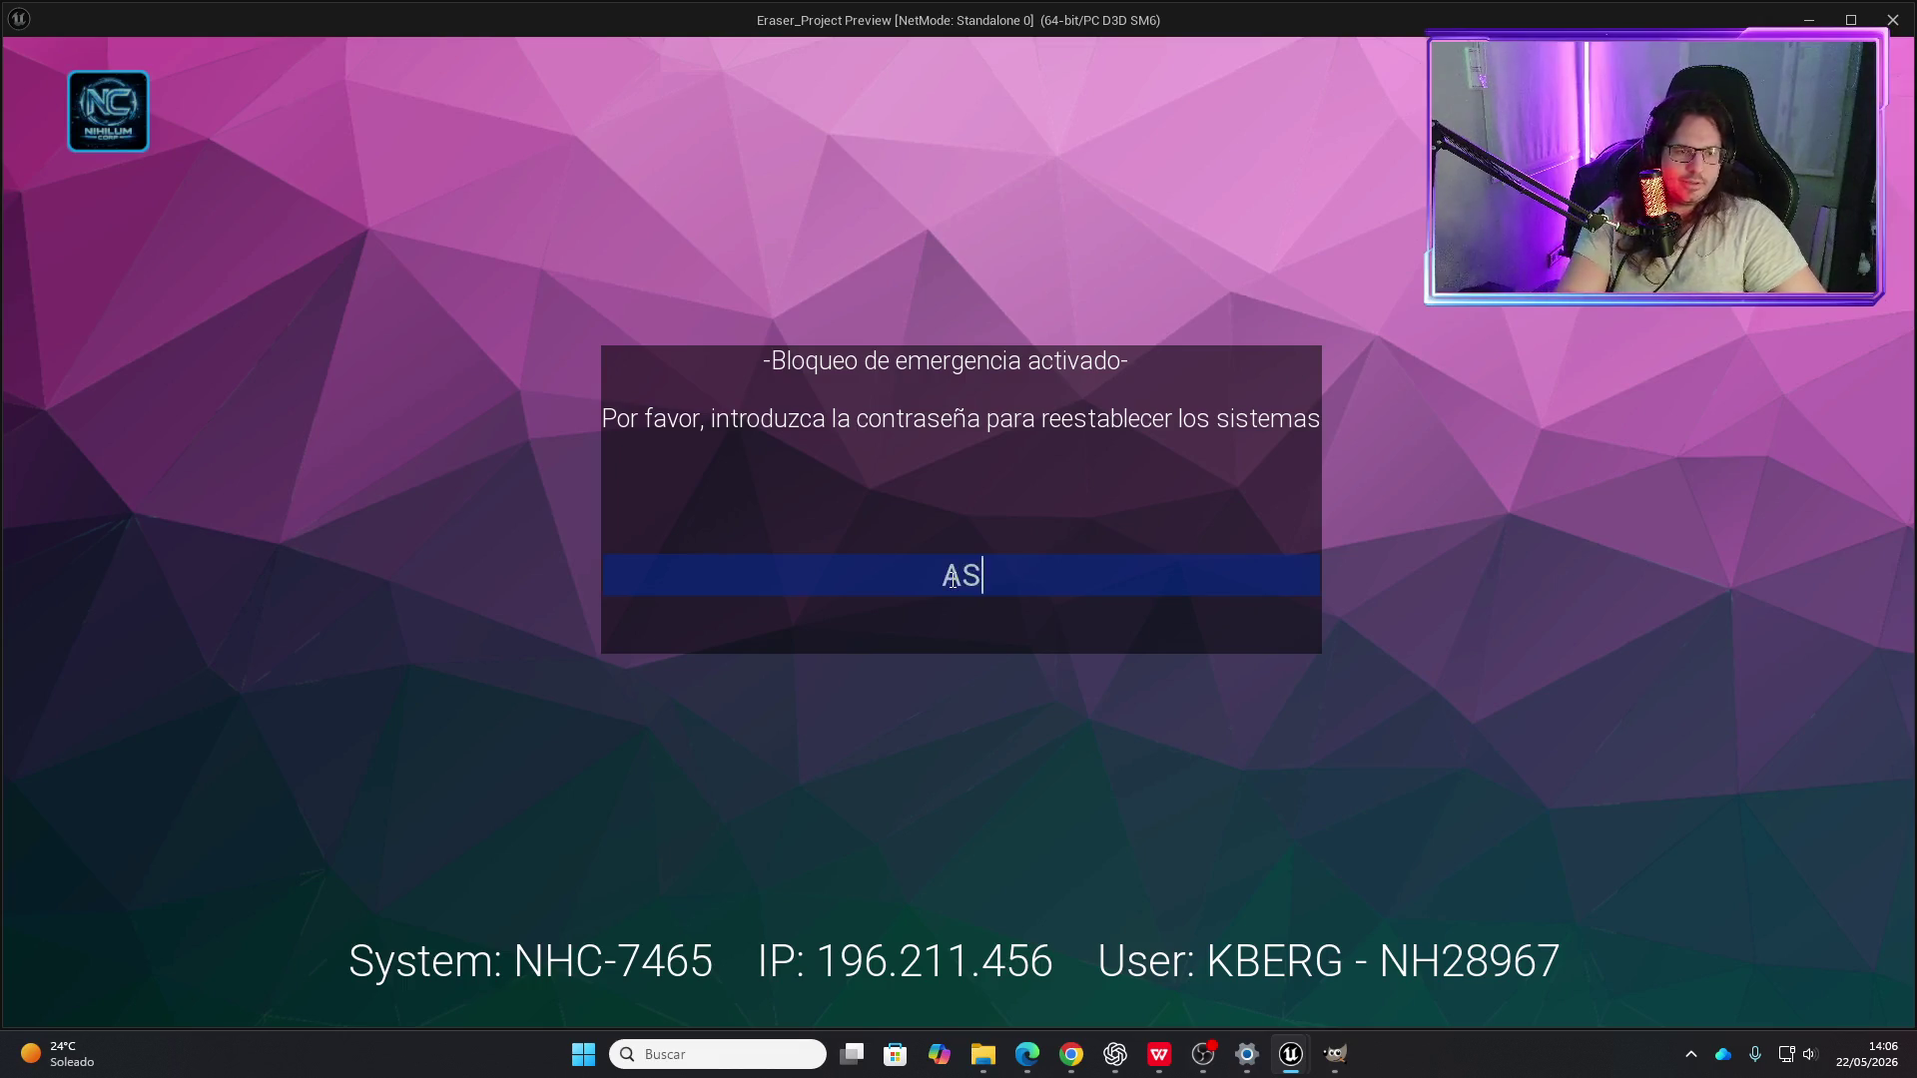
key(Return)
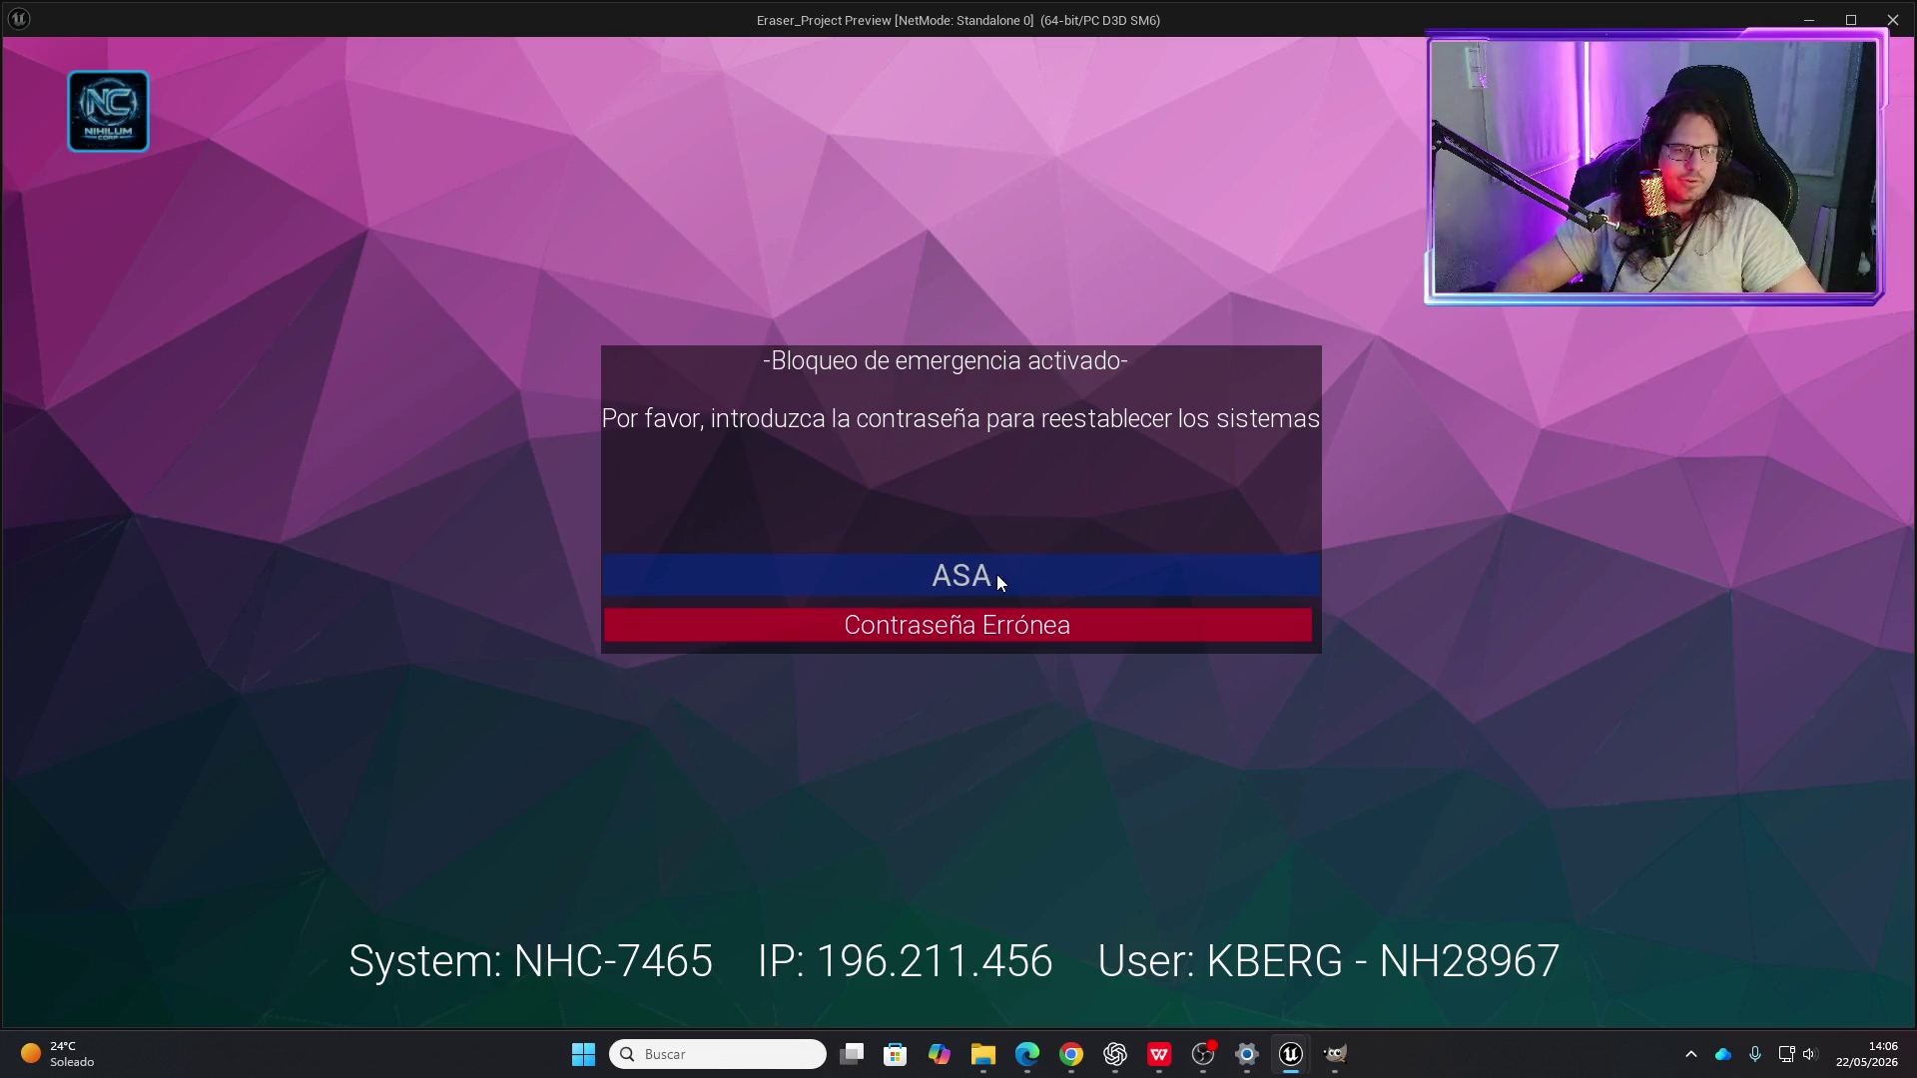
double_click(991, 575)
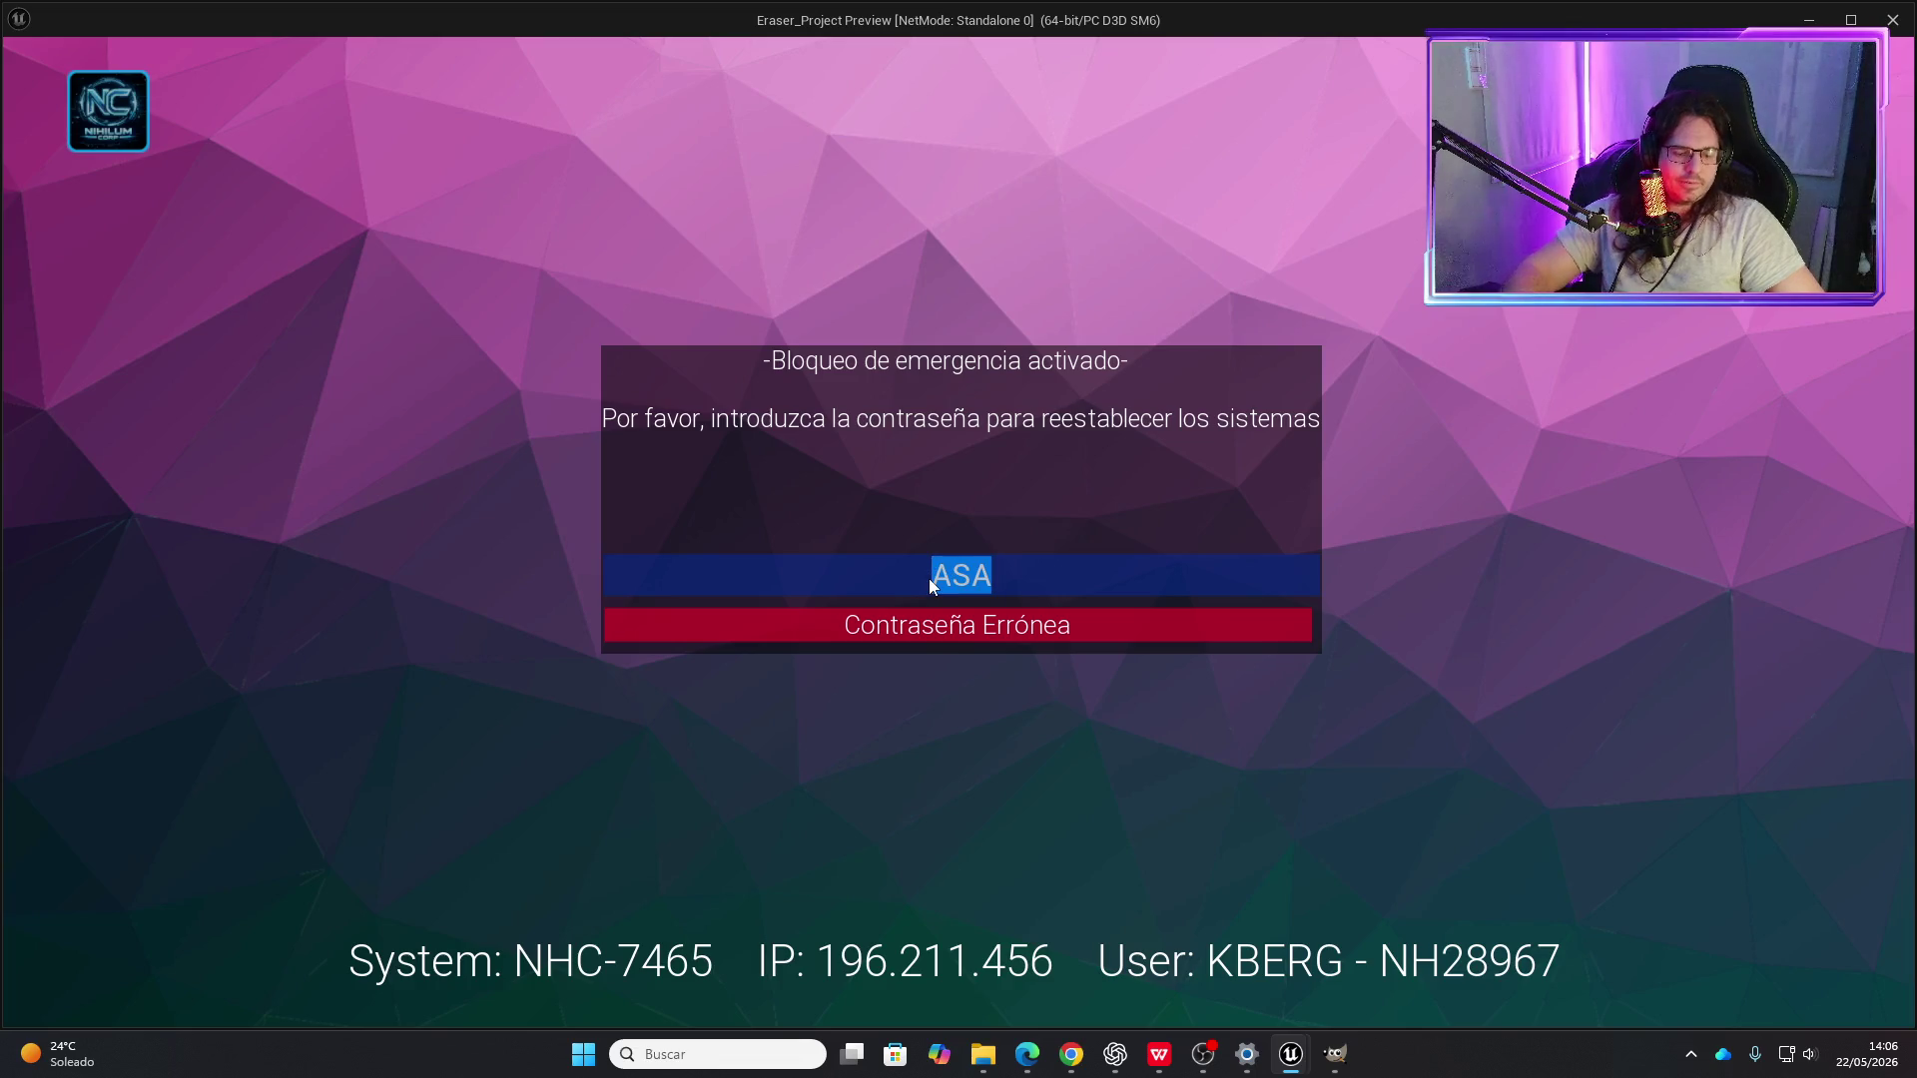
text(Contraseña)
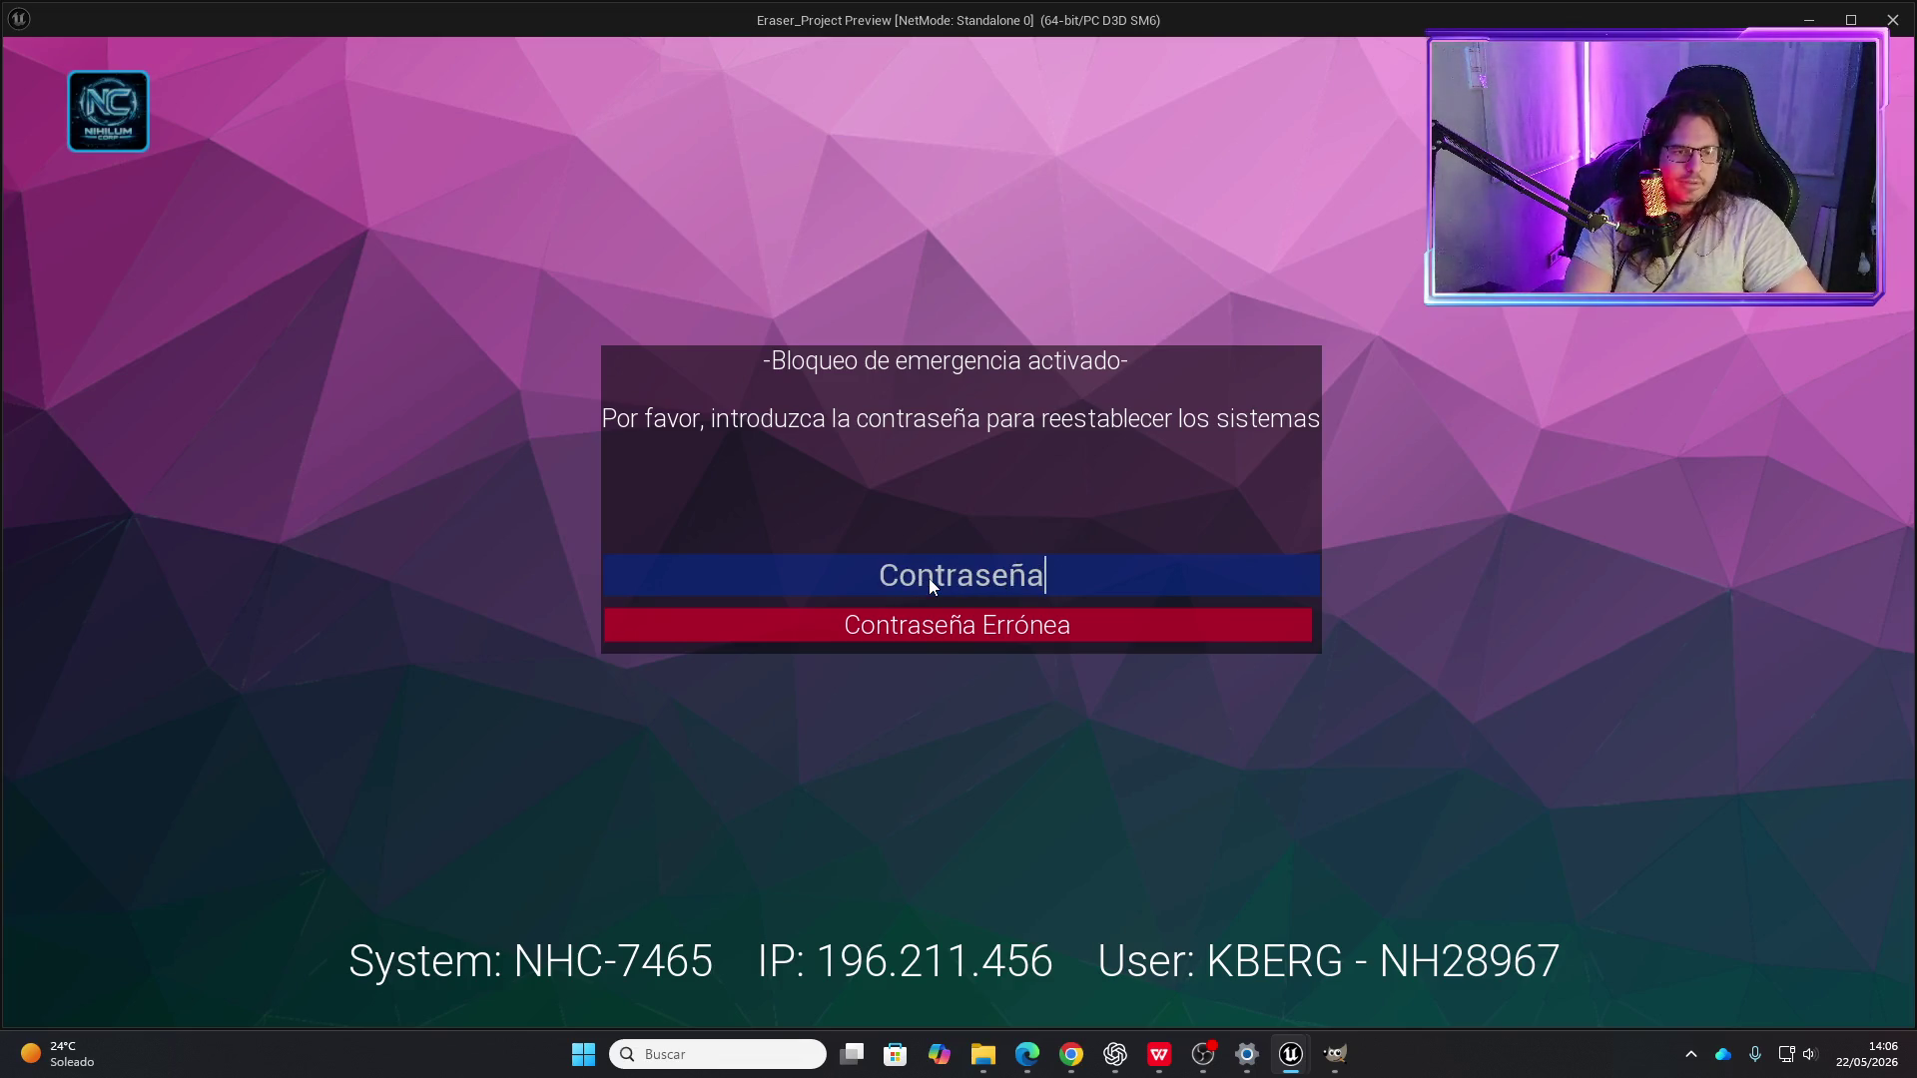
key(Return)
key(Escape)
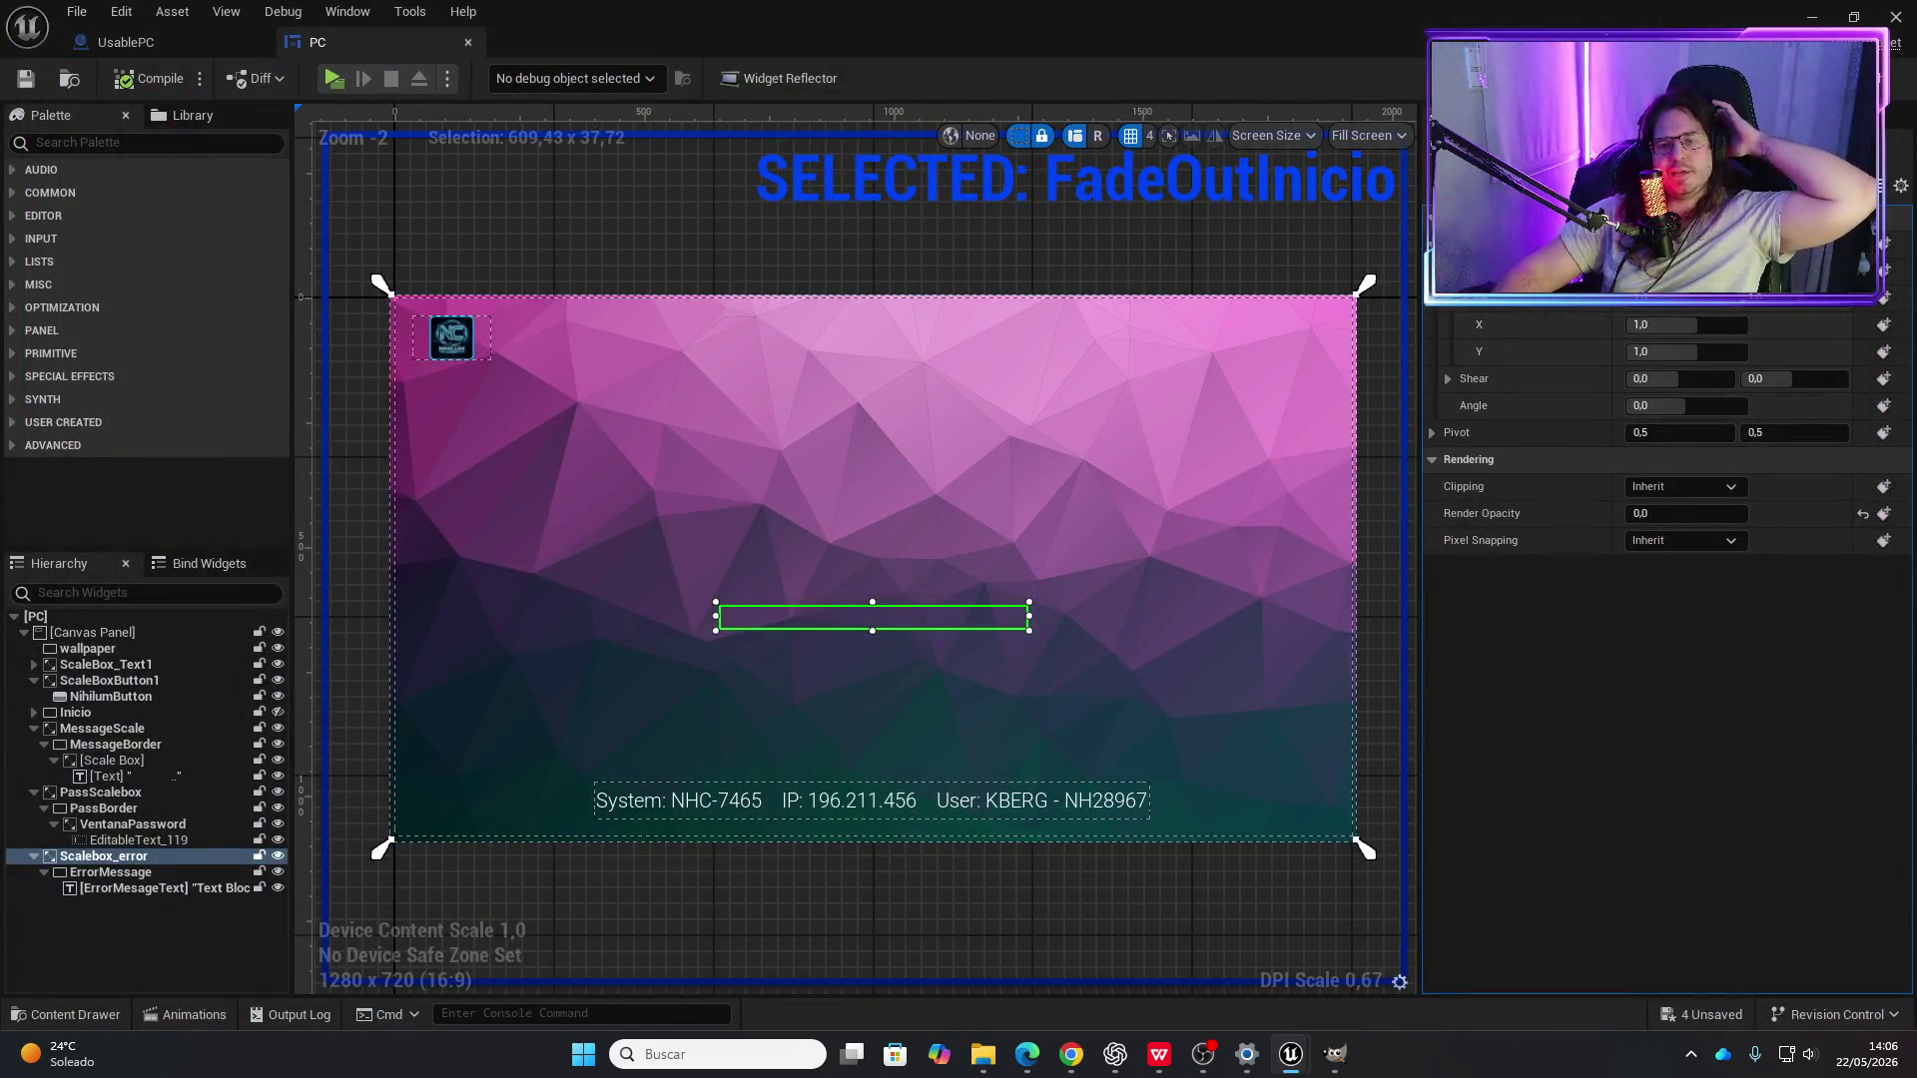
Step: Back in the Event Graph, play-test opening the laptop's emergency-lockdown password prompt
click(1892, 78)
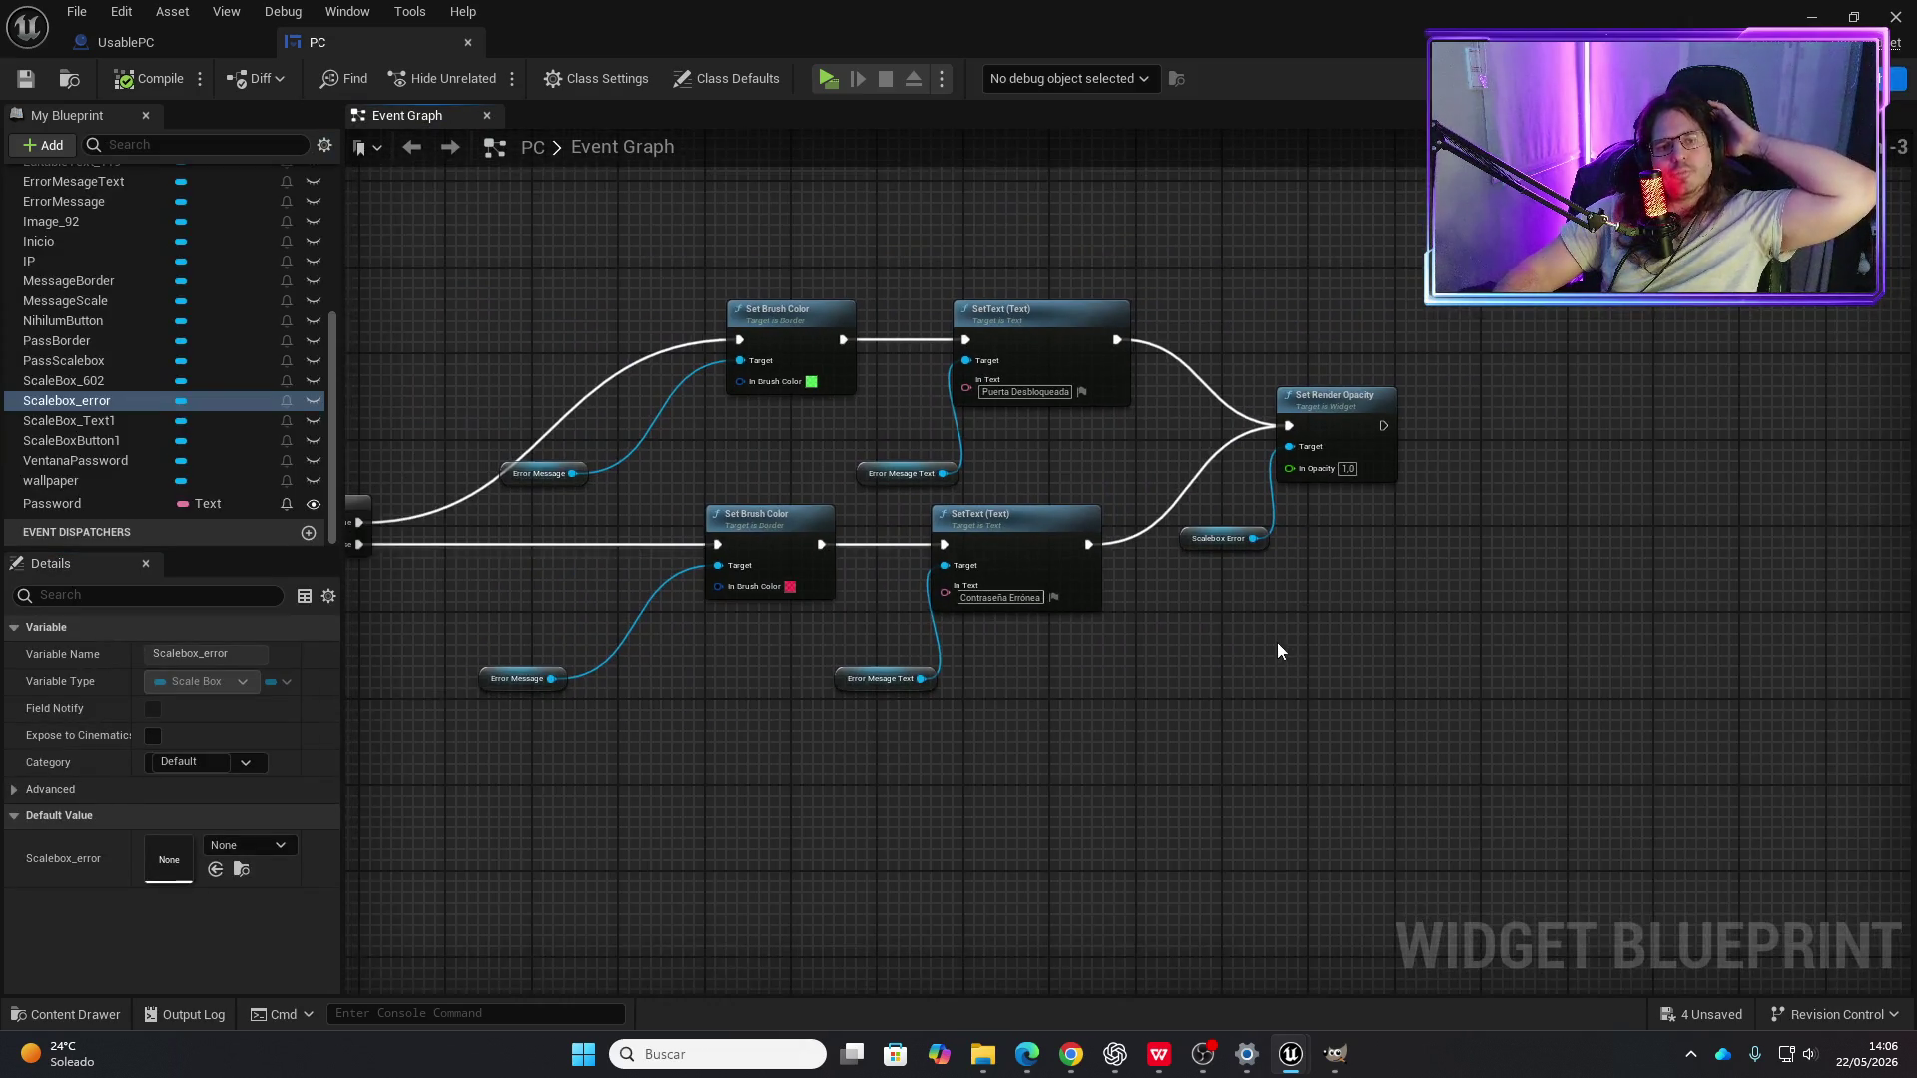
scroll(1579, 644, down, 3)
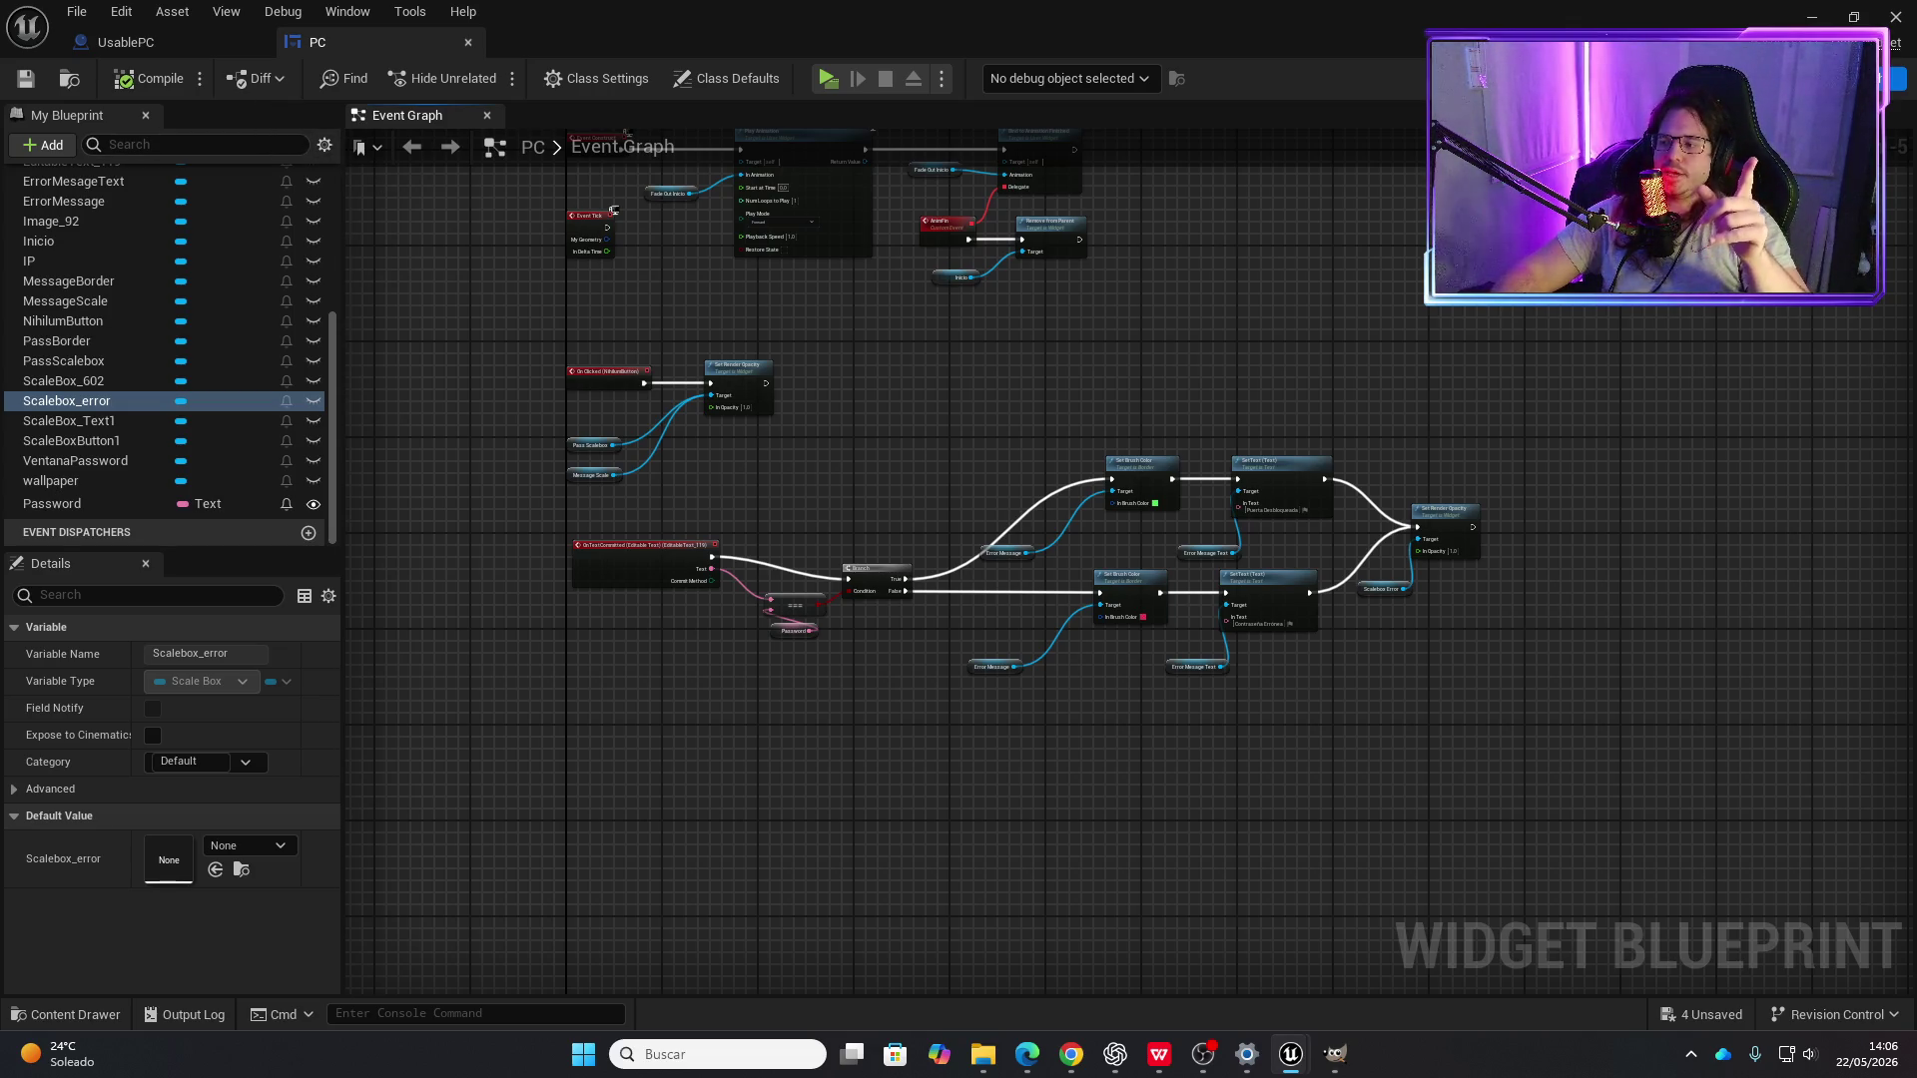
key(alt+Tab)
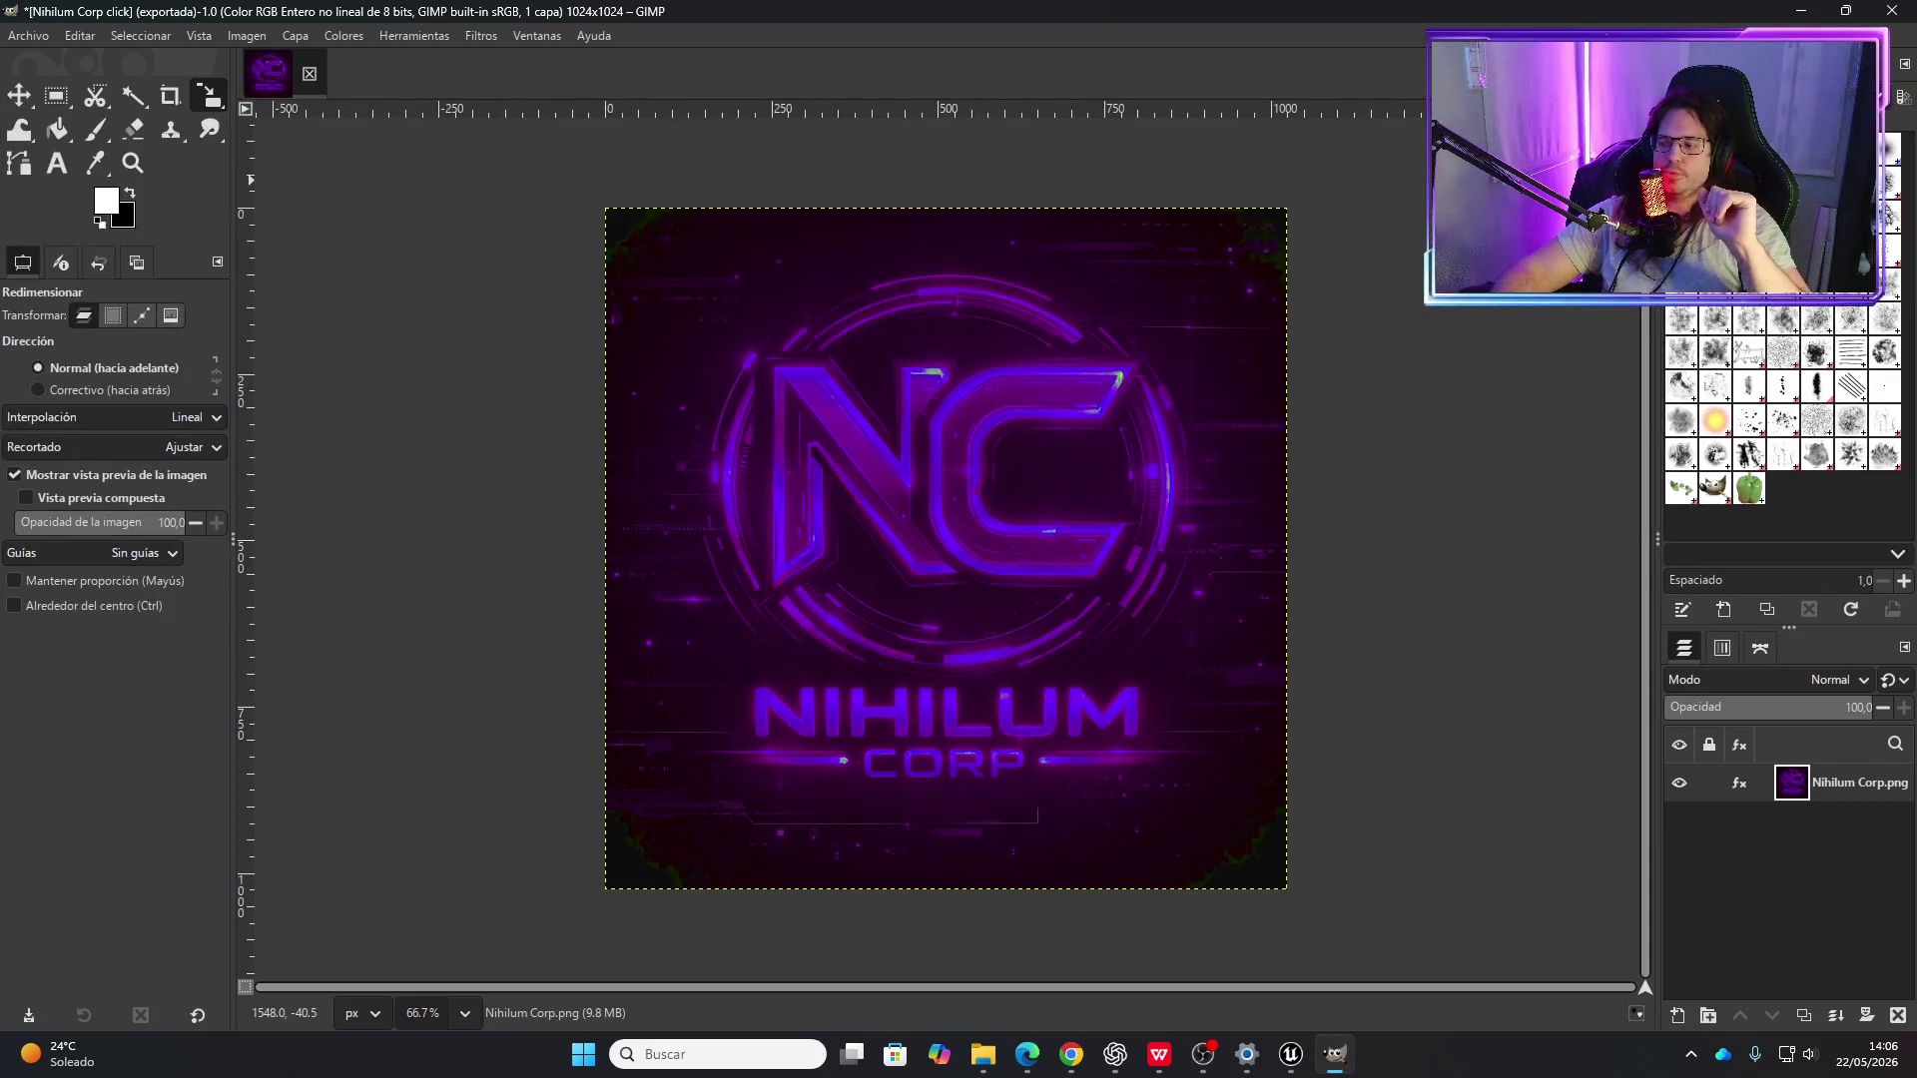
key(alt+Tab)
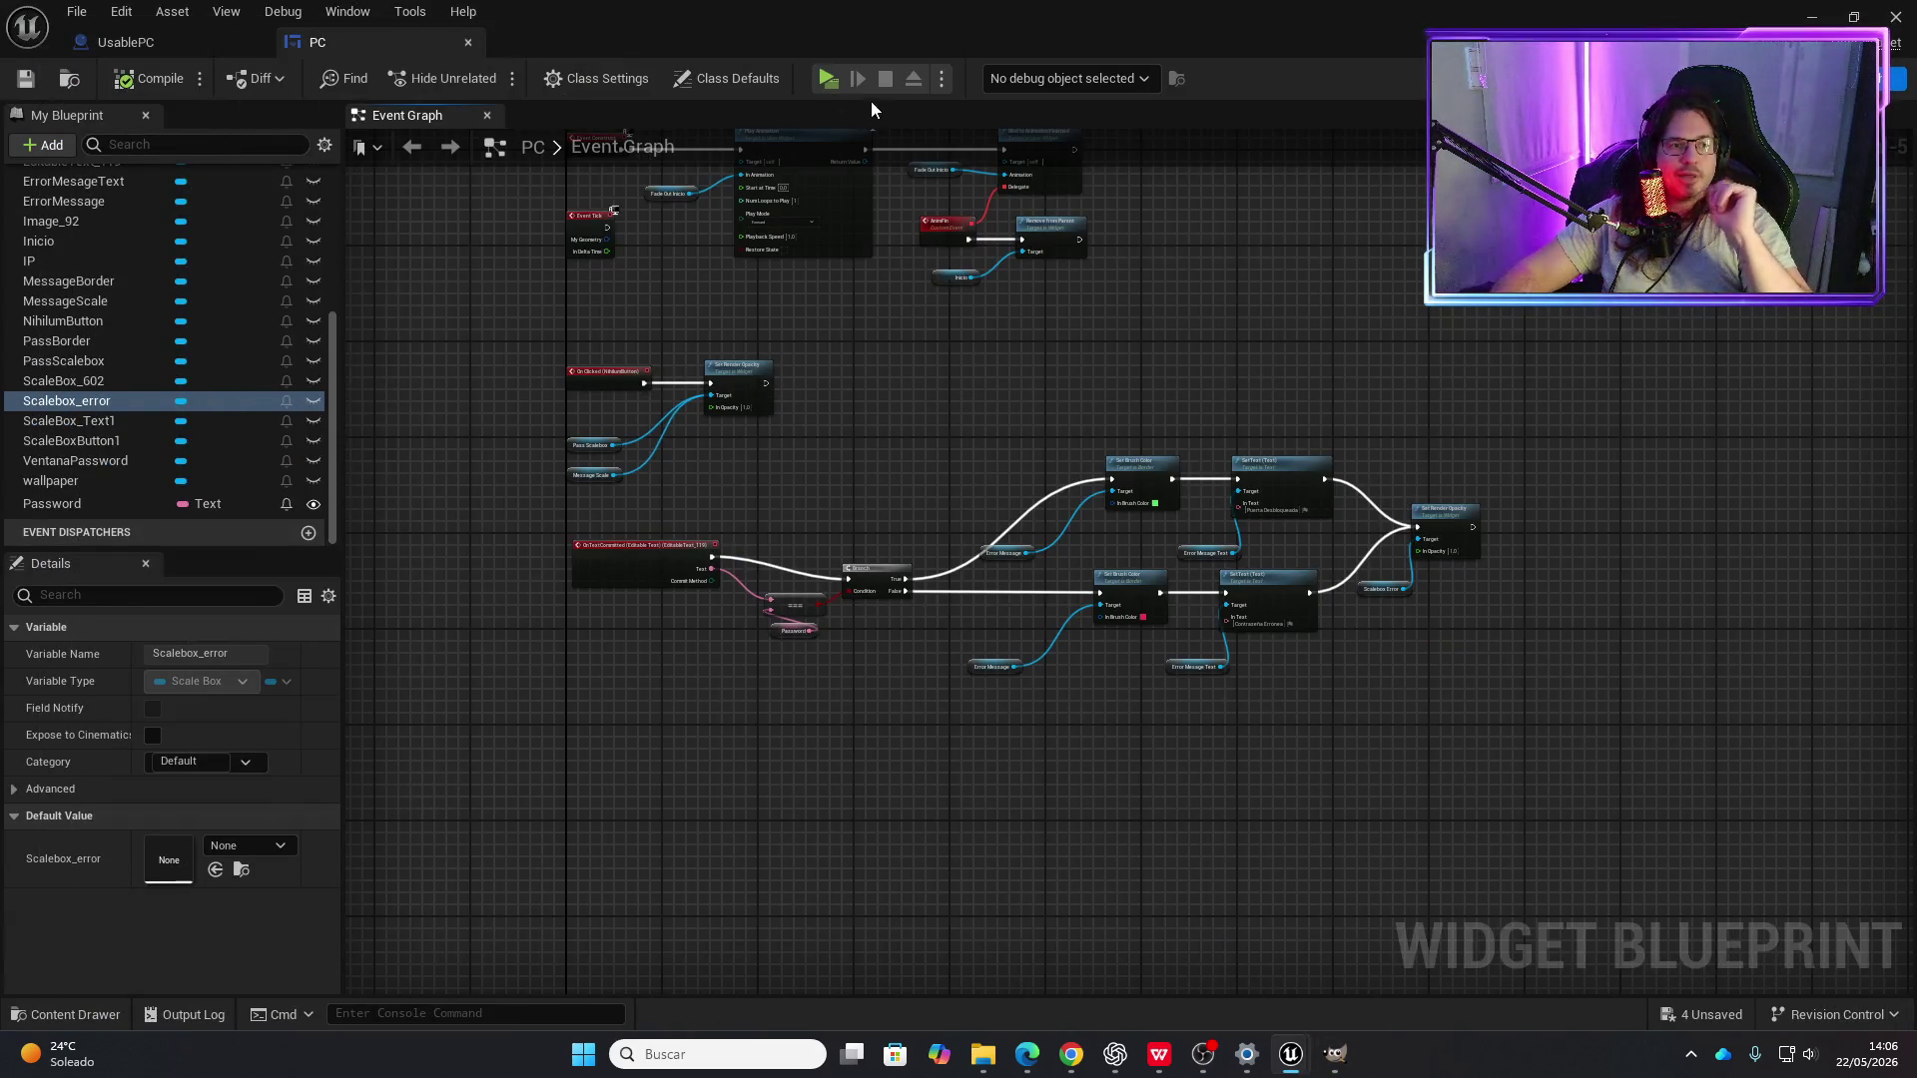
click(831, 85)
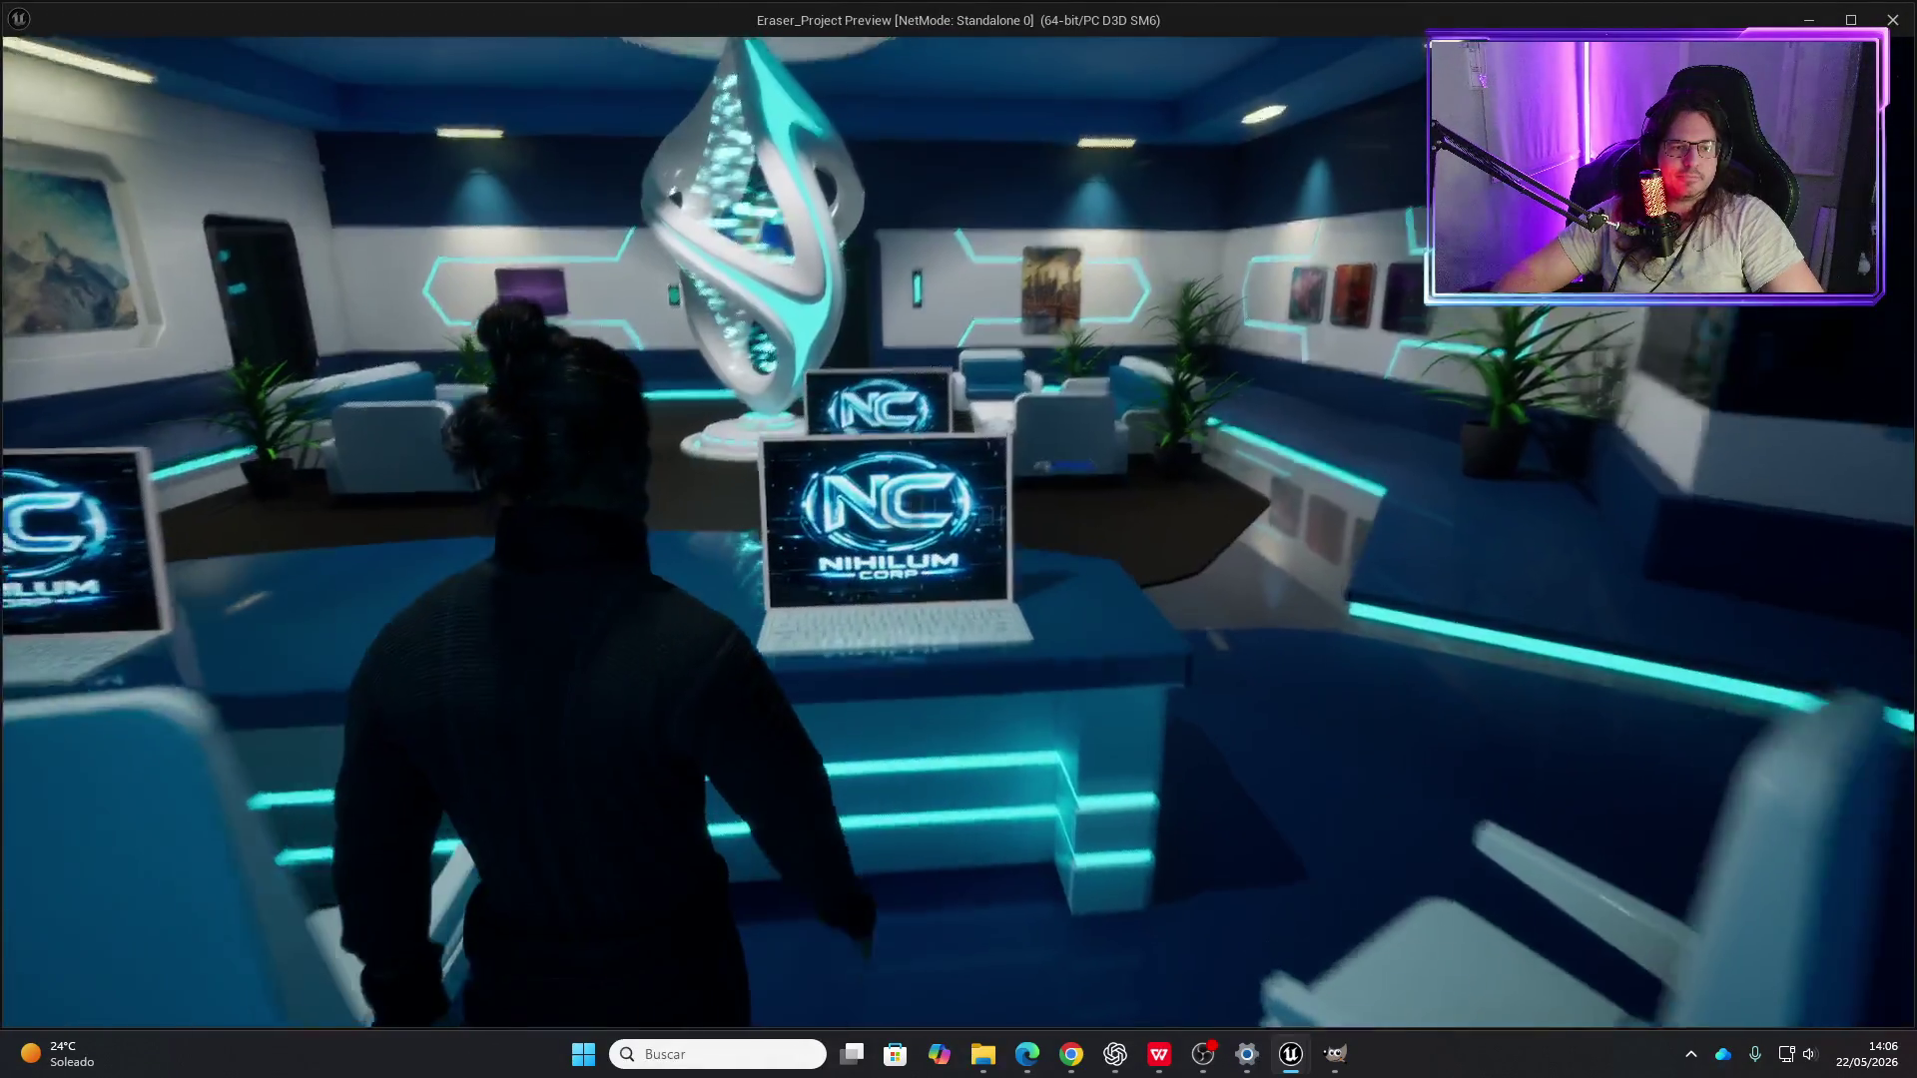
key(e)
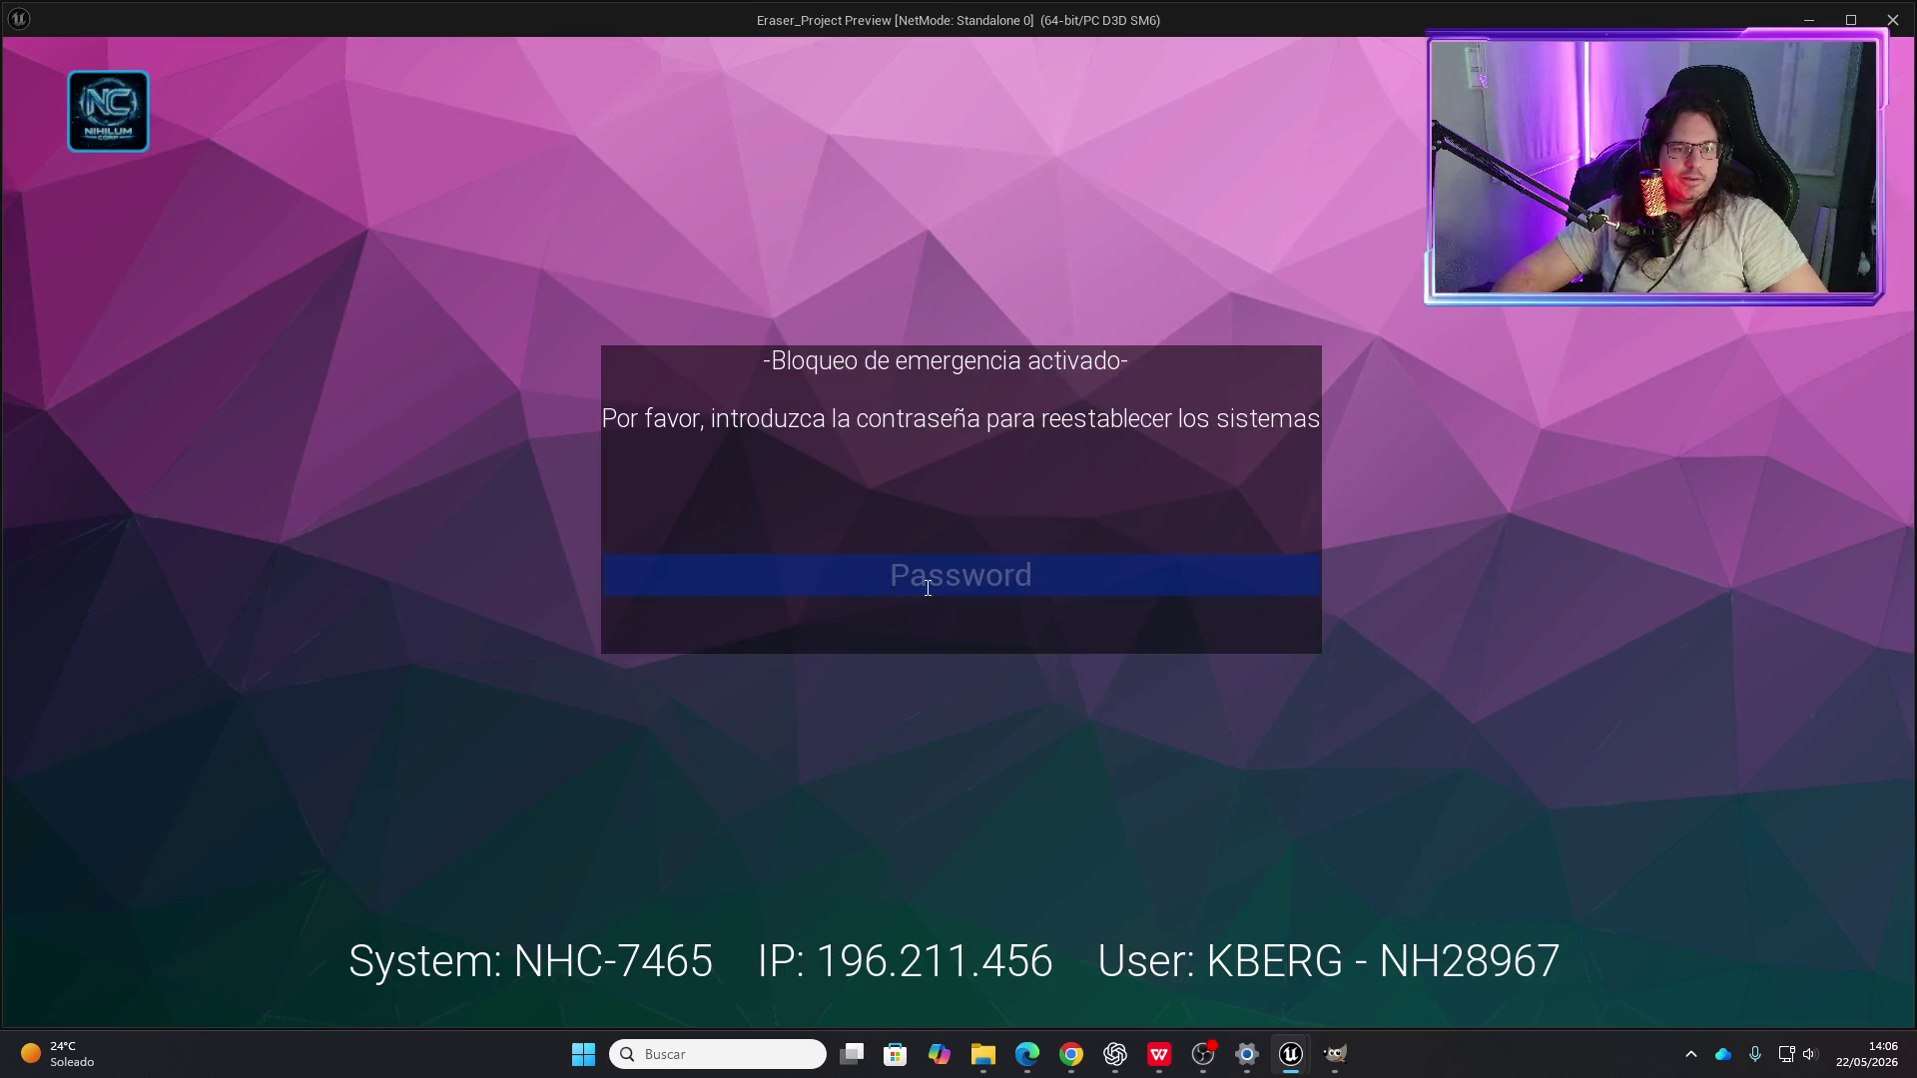
key(Escape)
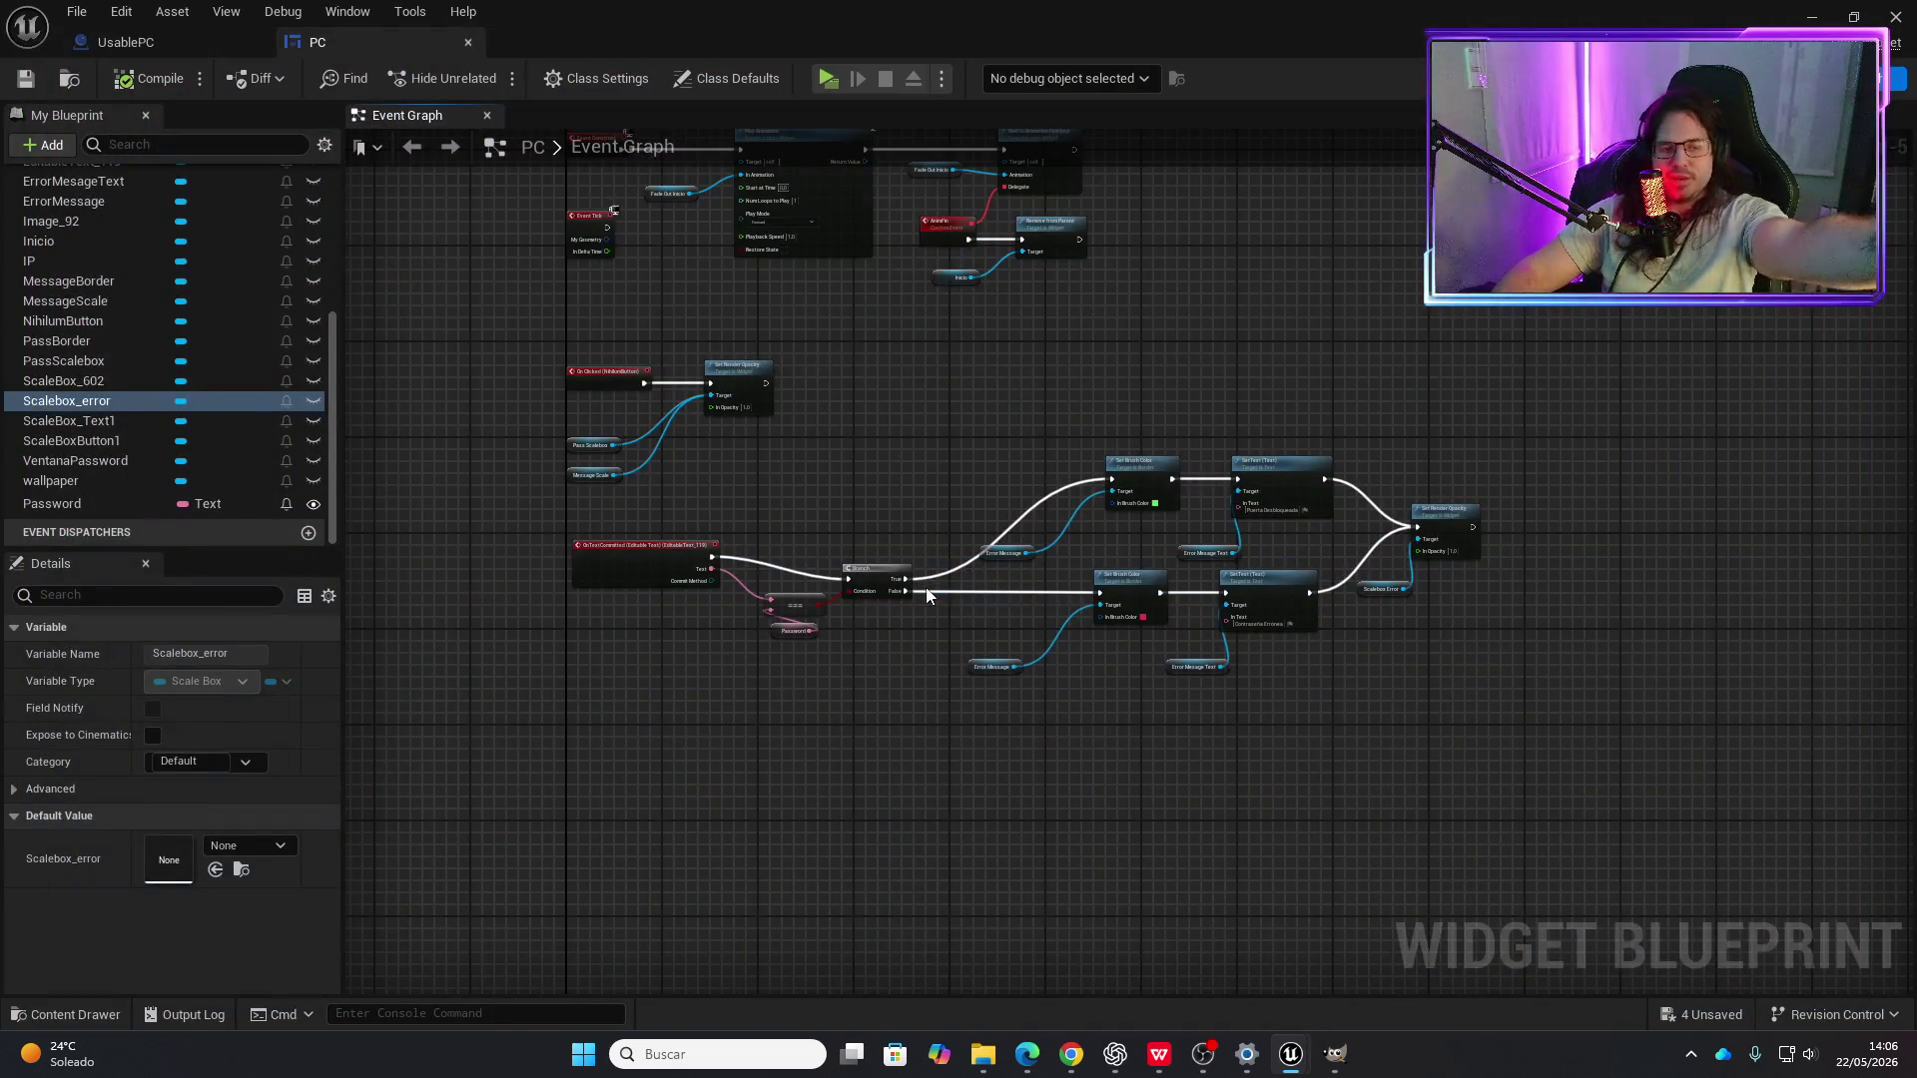